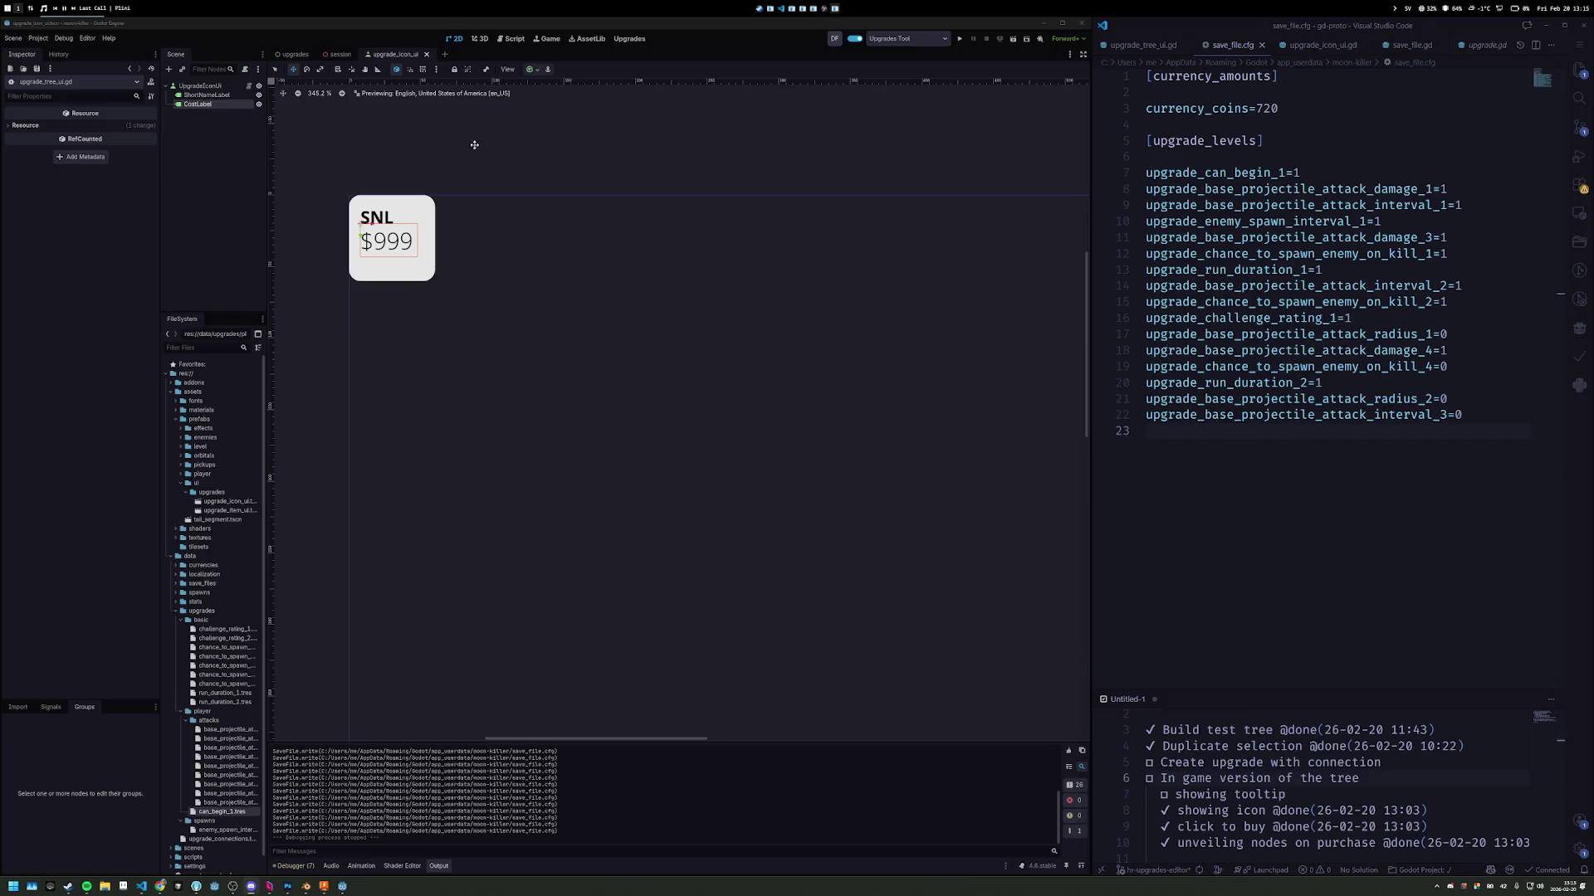
left_click(629, 39)
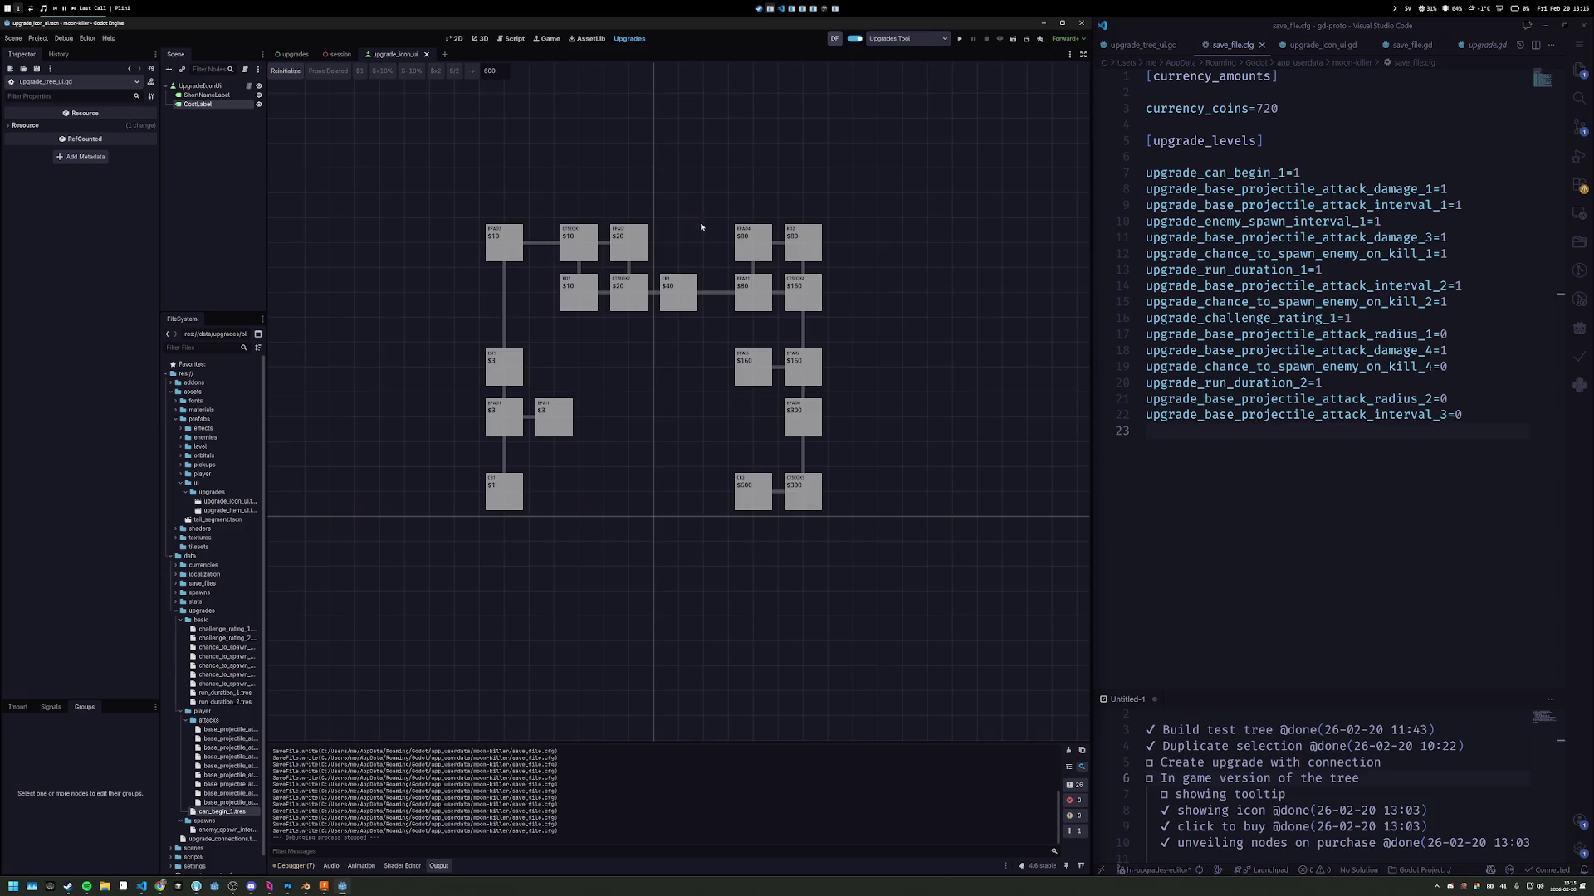
left_click_drag(700, 226, 715, 237)
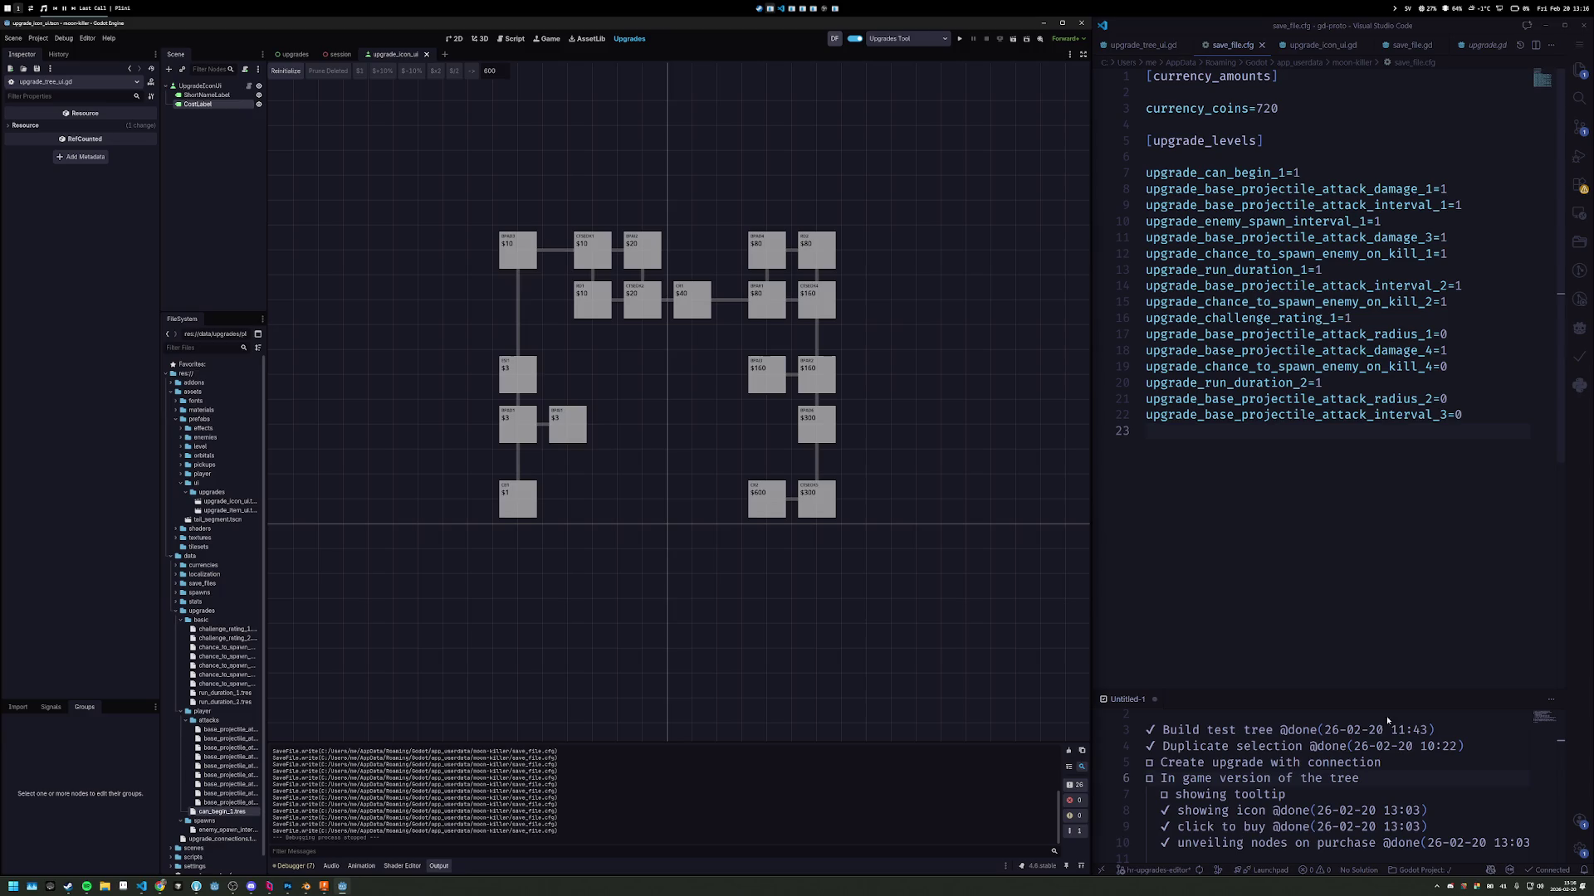
left_click(105, 887)
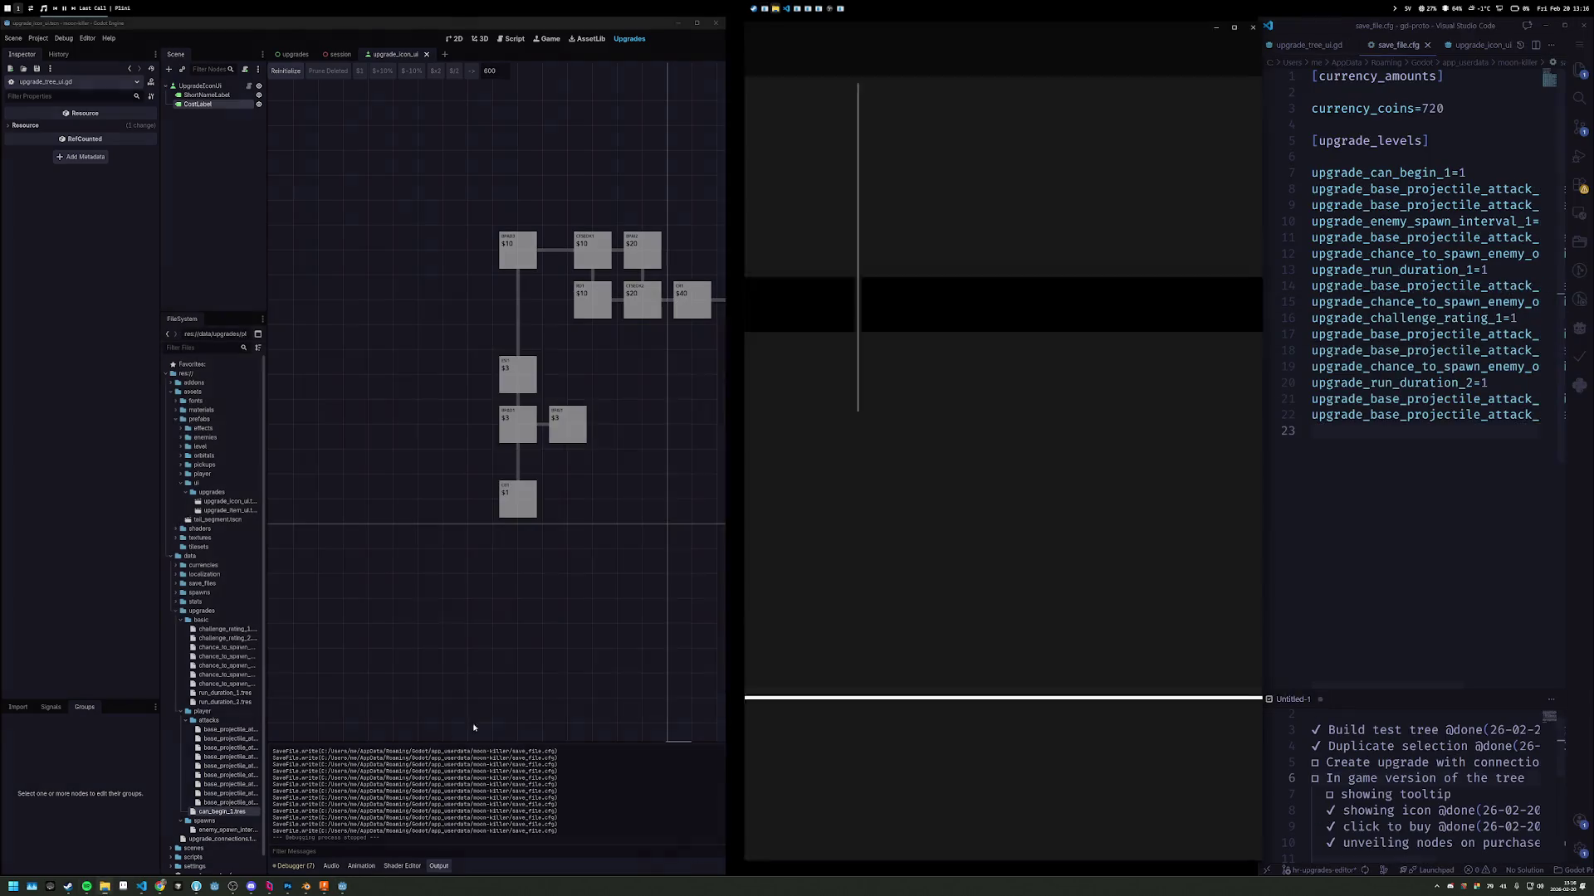
left_click(755, 280)
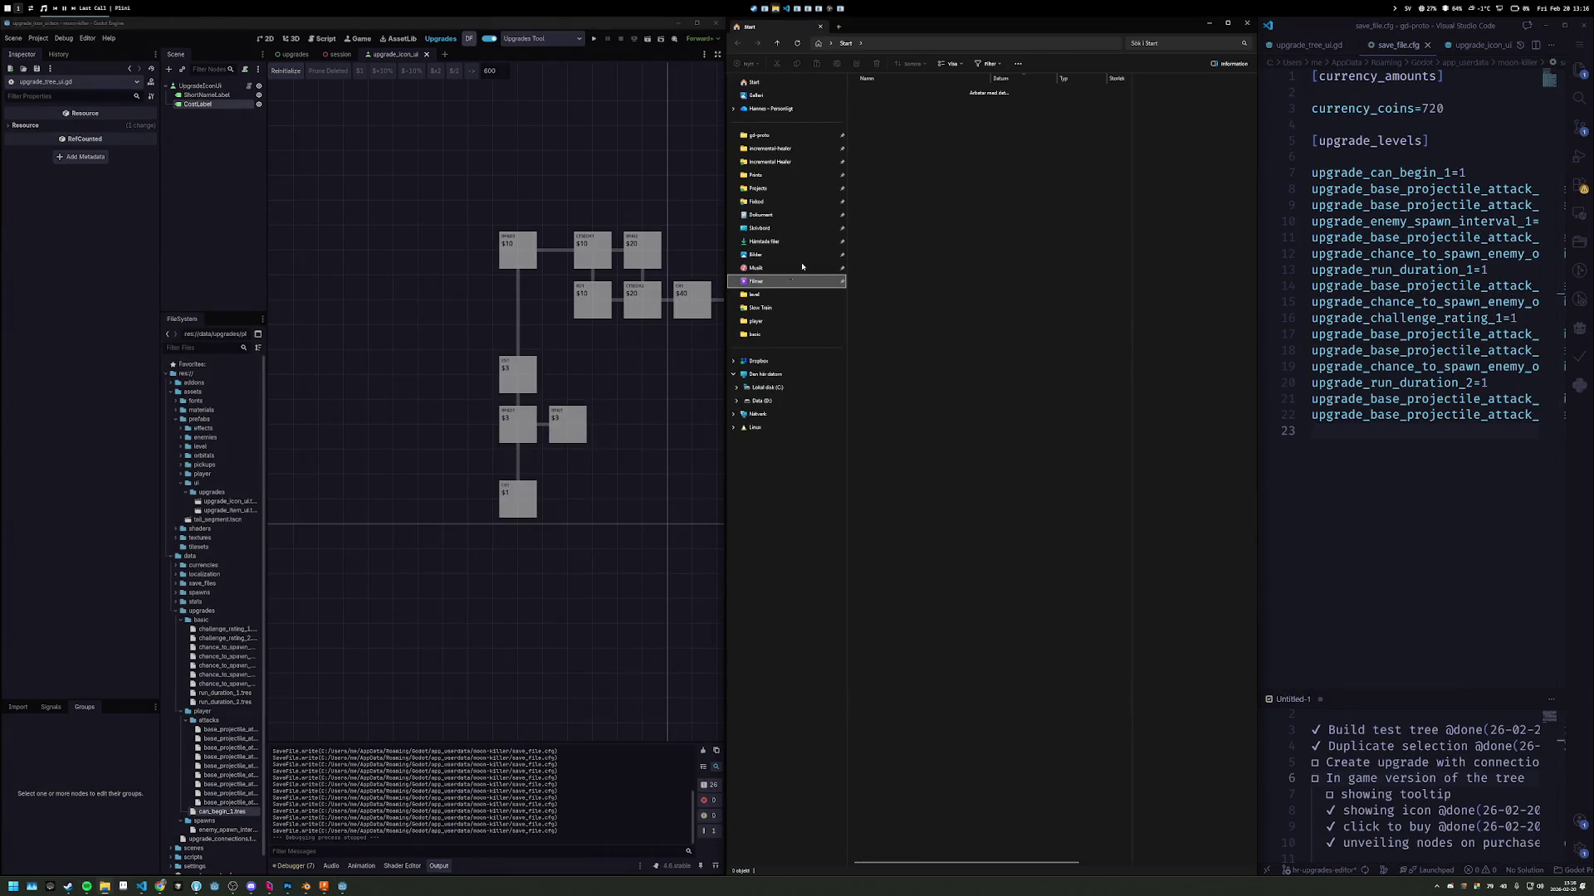
double_click(921, 207)
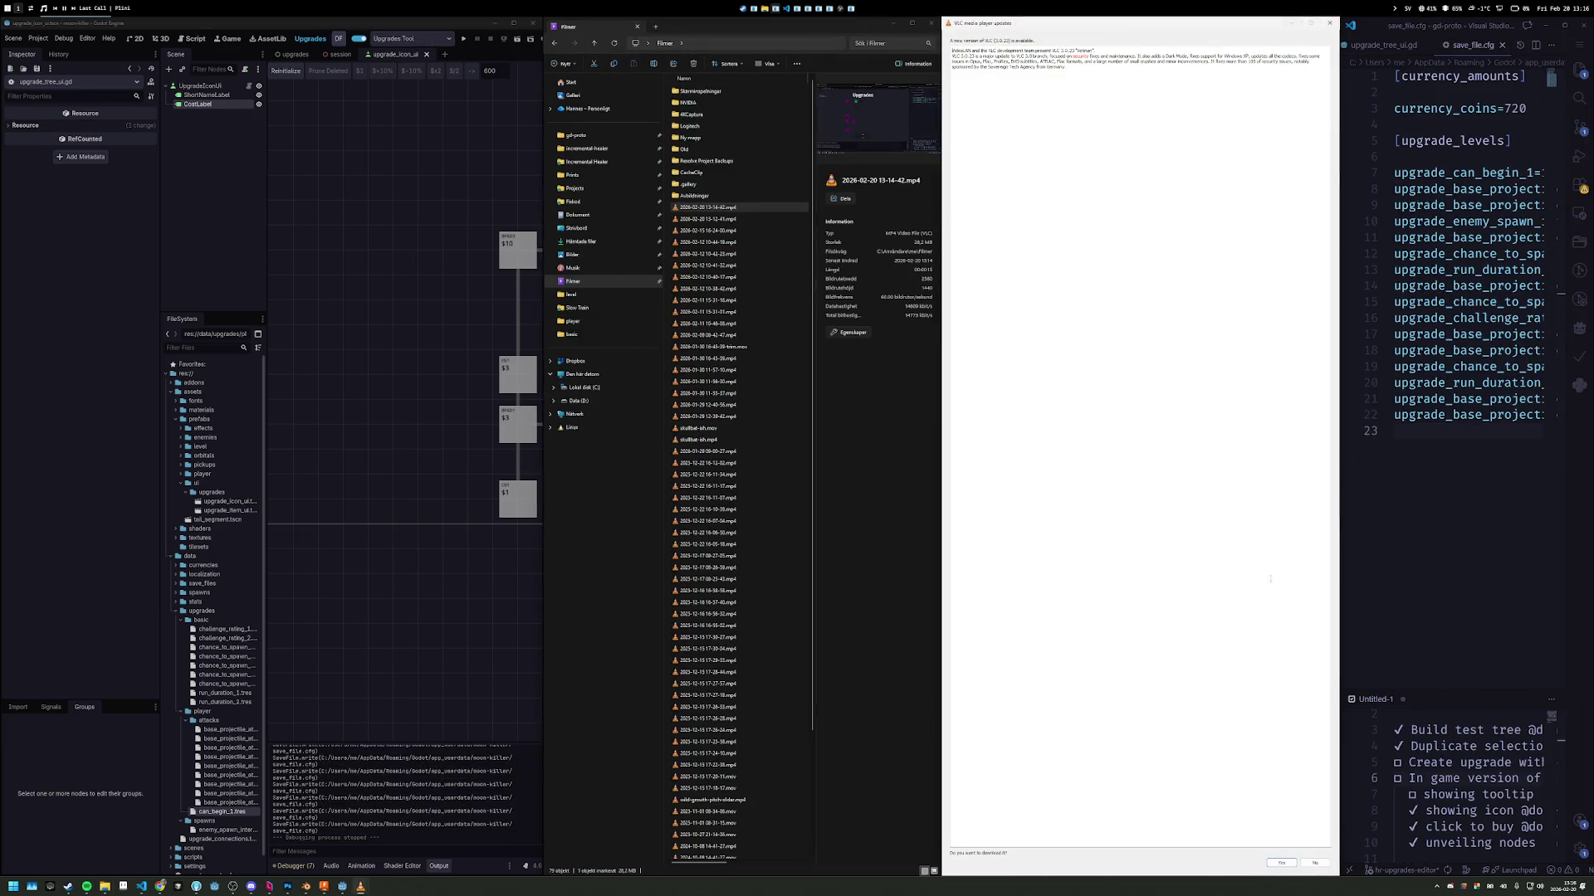
Decline VLC's update, watch the recording while repositioning the player, then close VLC and Explorer.
left_click(1314, 864)
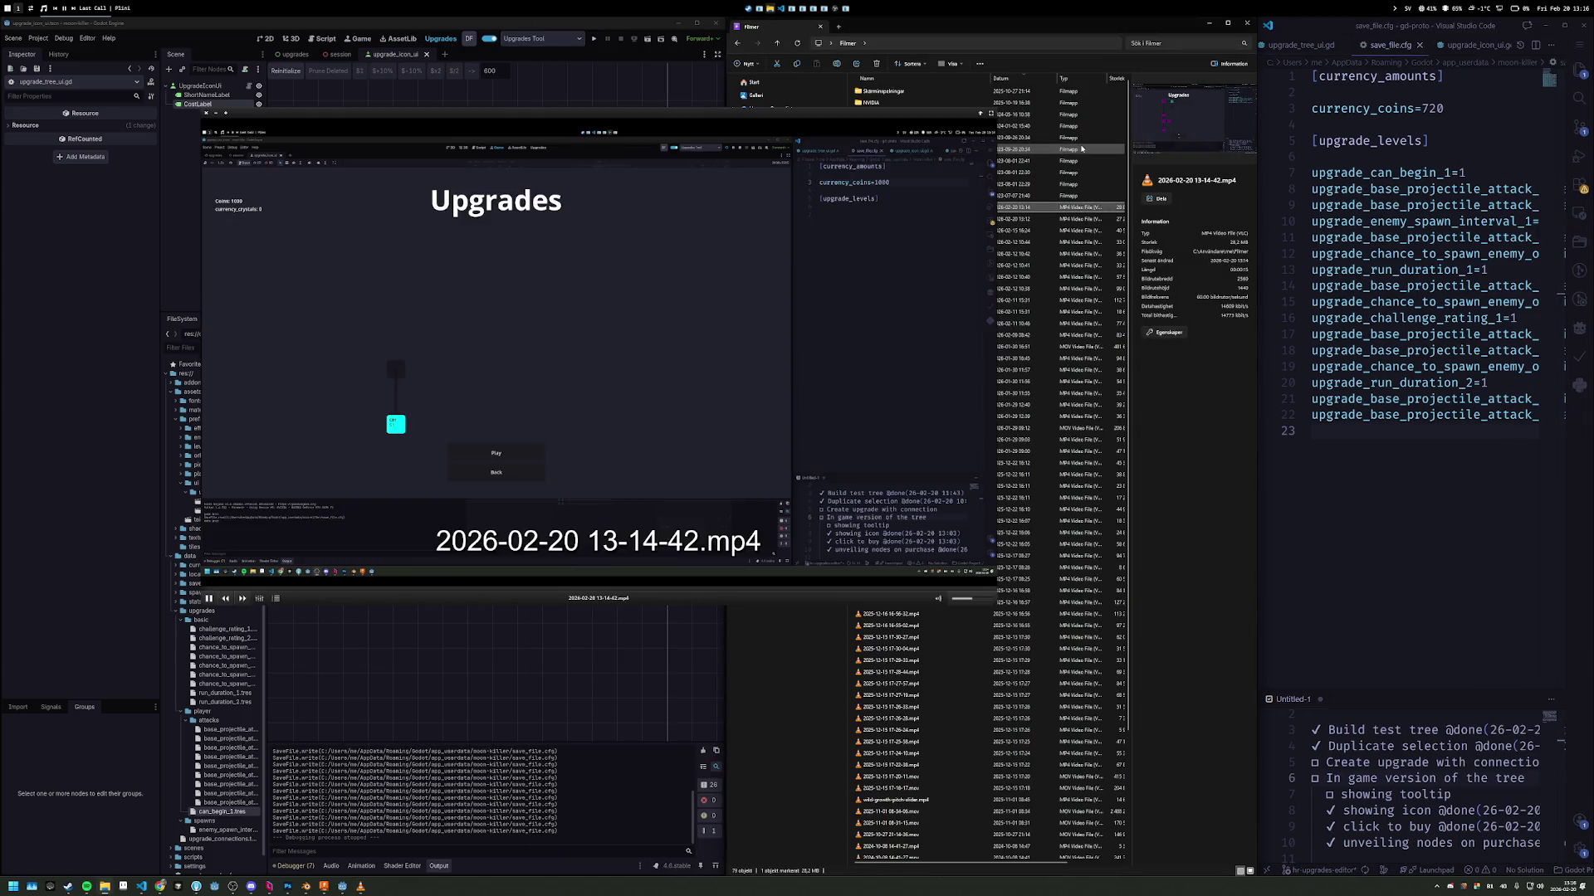
left_click_drag(819, 131, 965, 131)
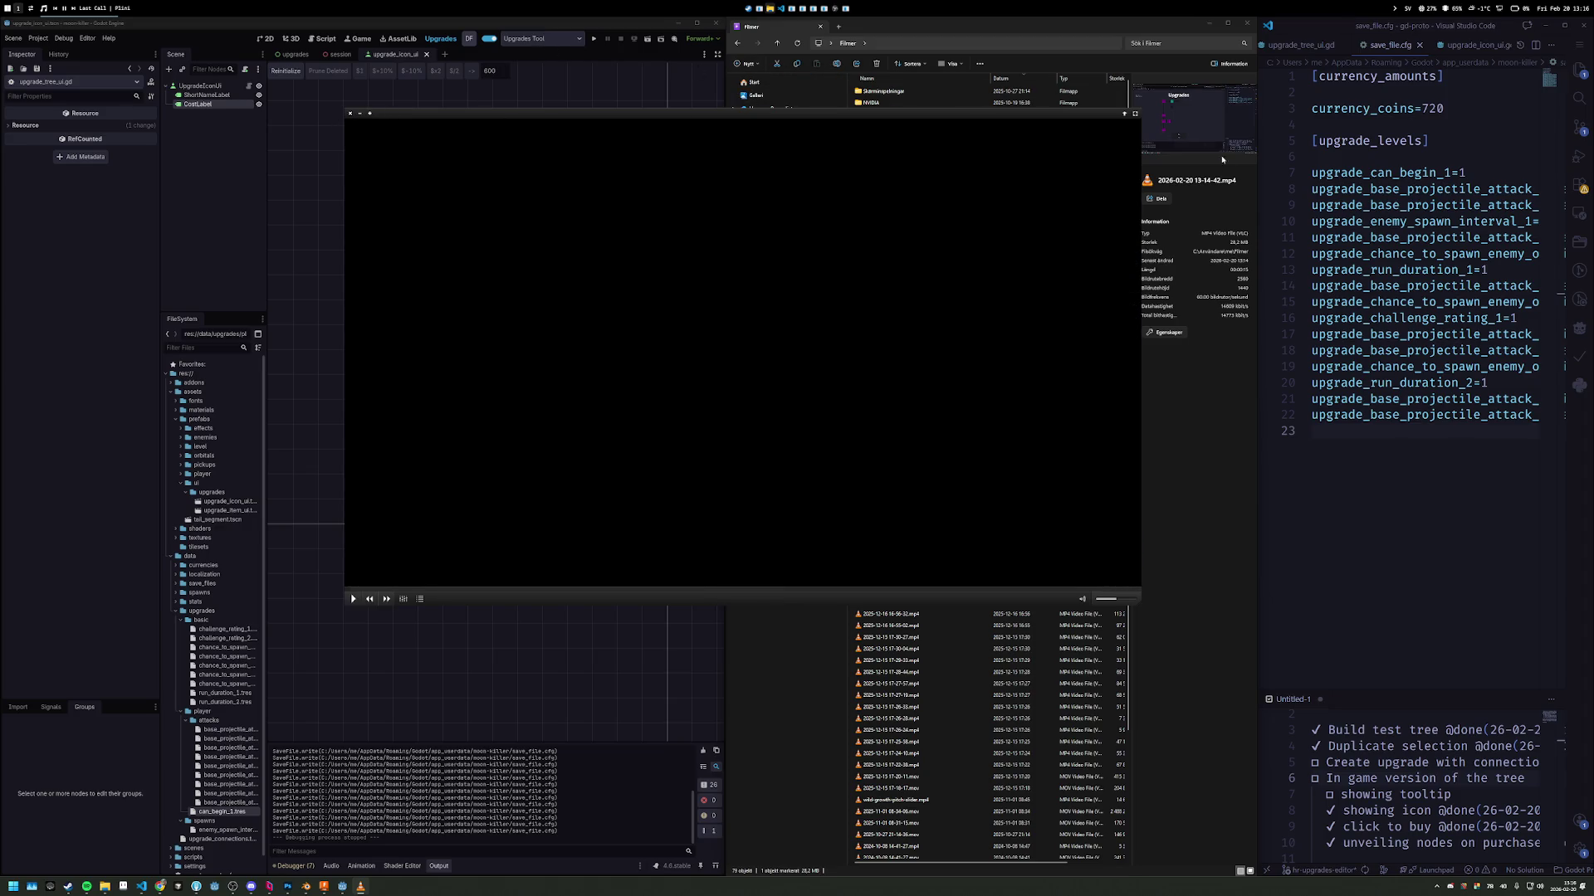
left_click_drag(1079, 119, 736, 165)
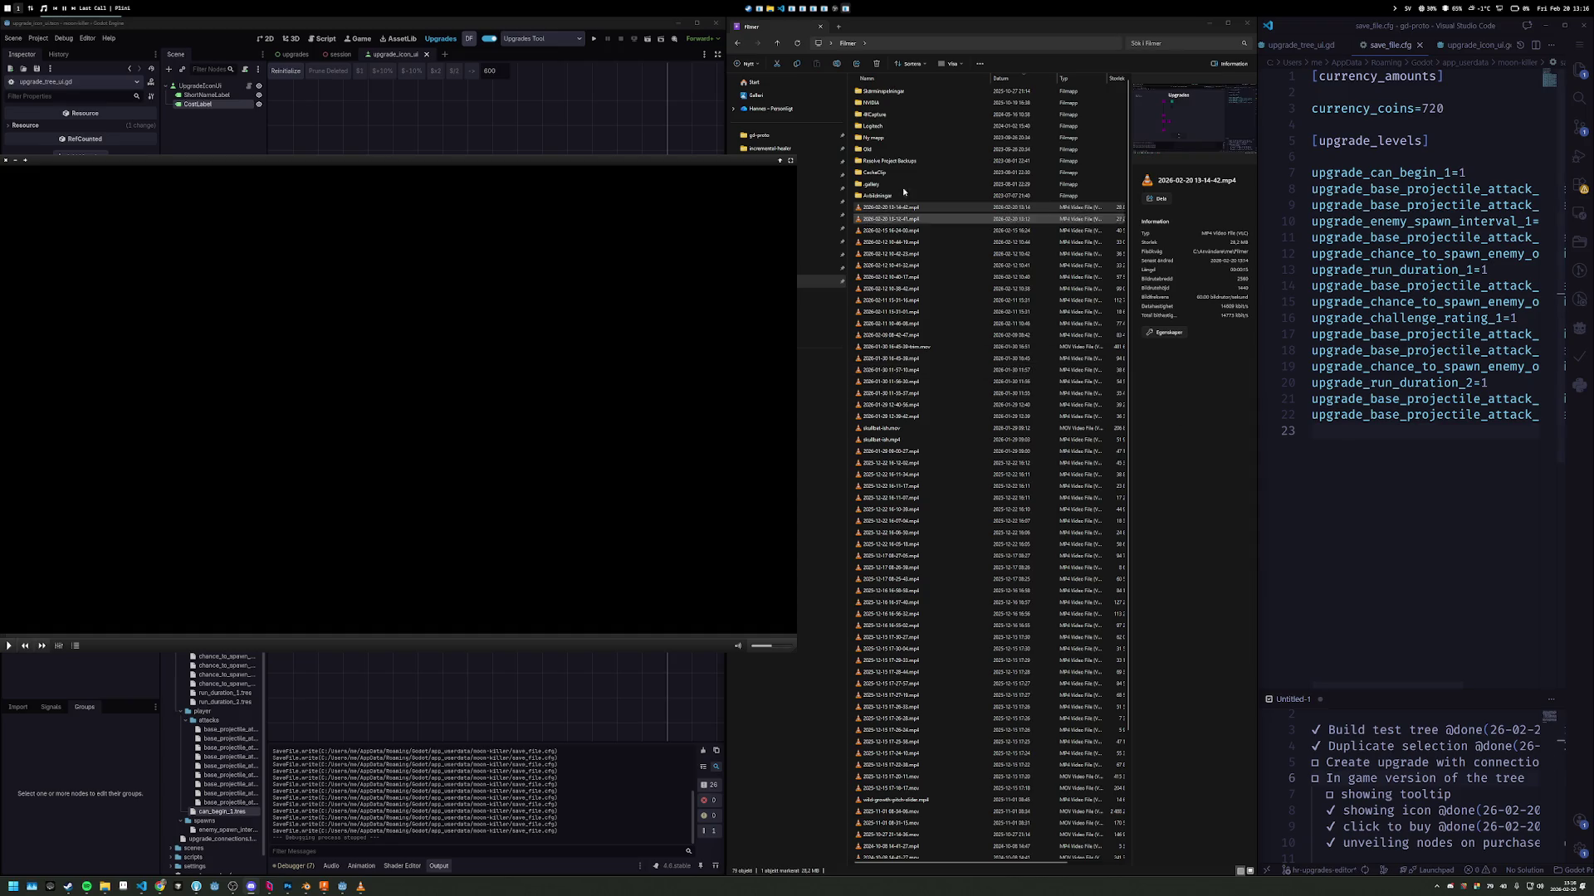
left_click_drag(489, 168, 678, 171)
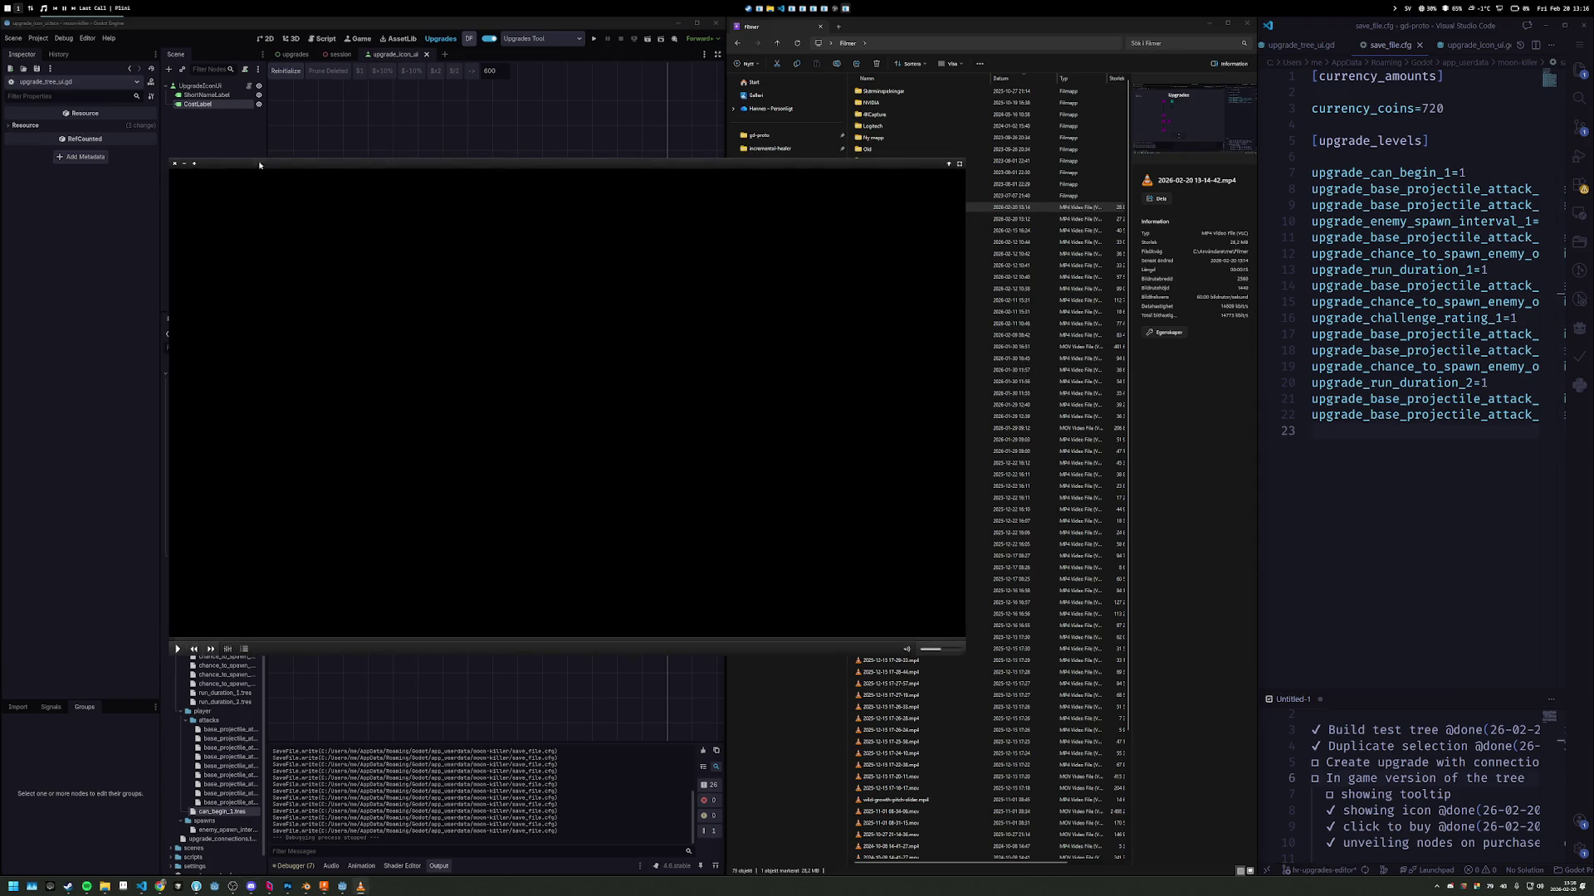
left_click(174, 163)
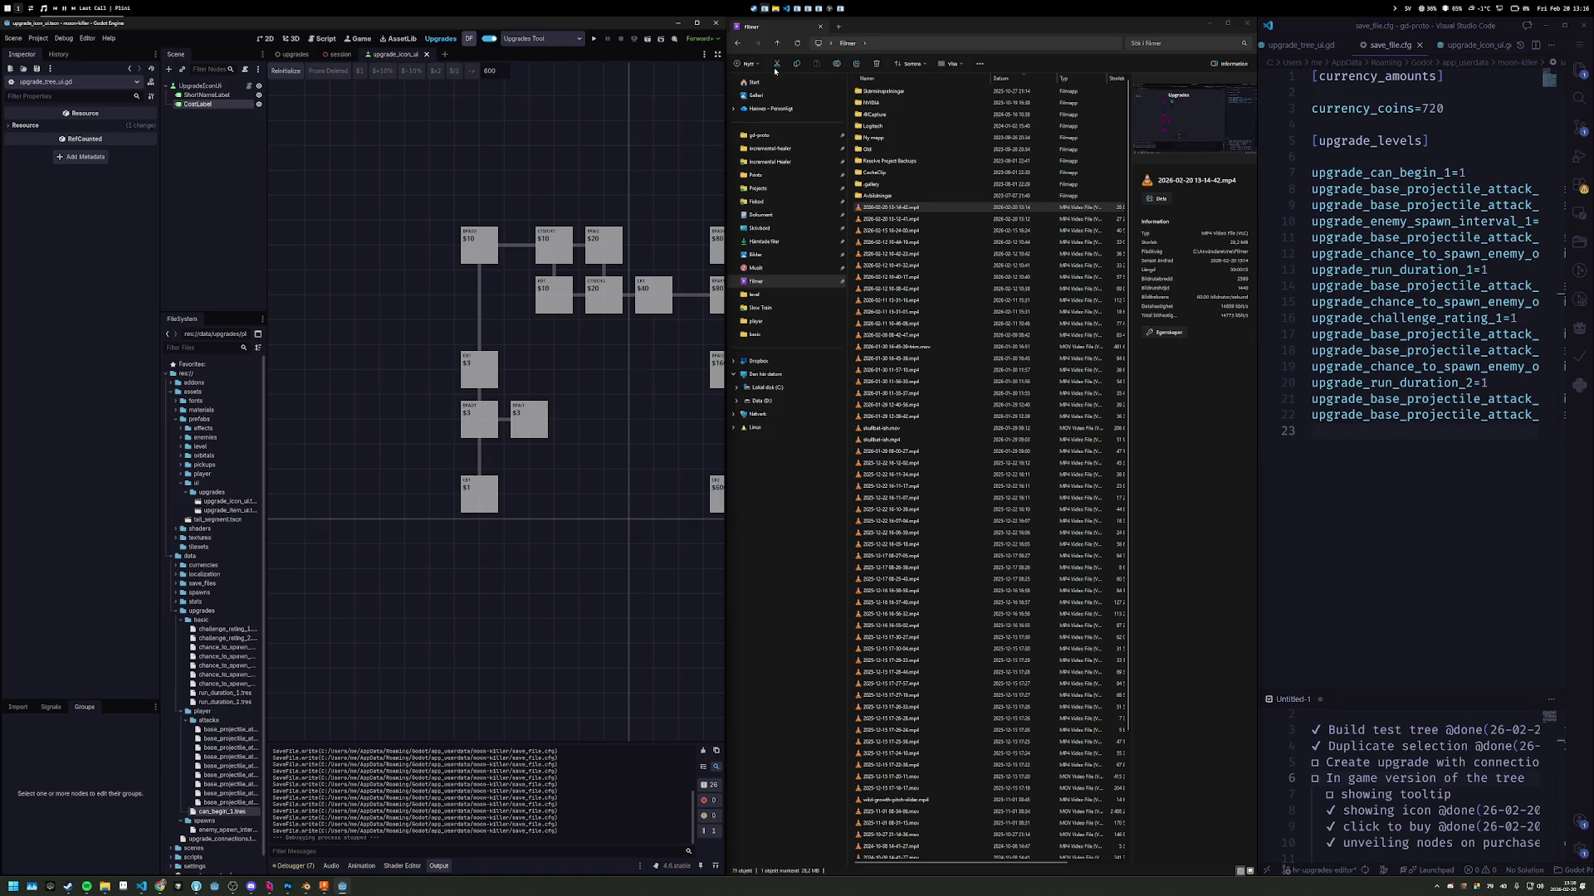
key("alt+F4")
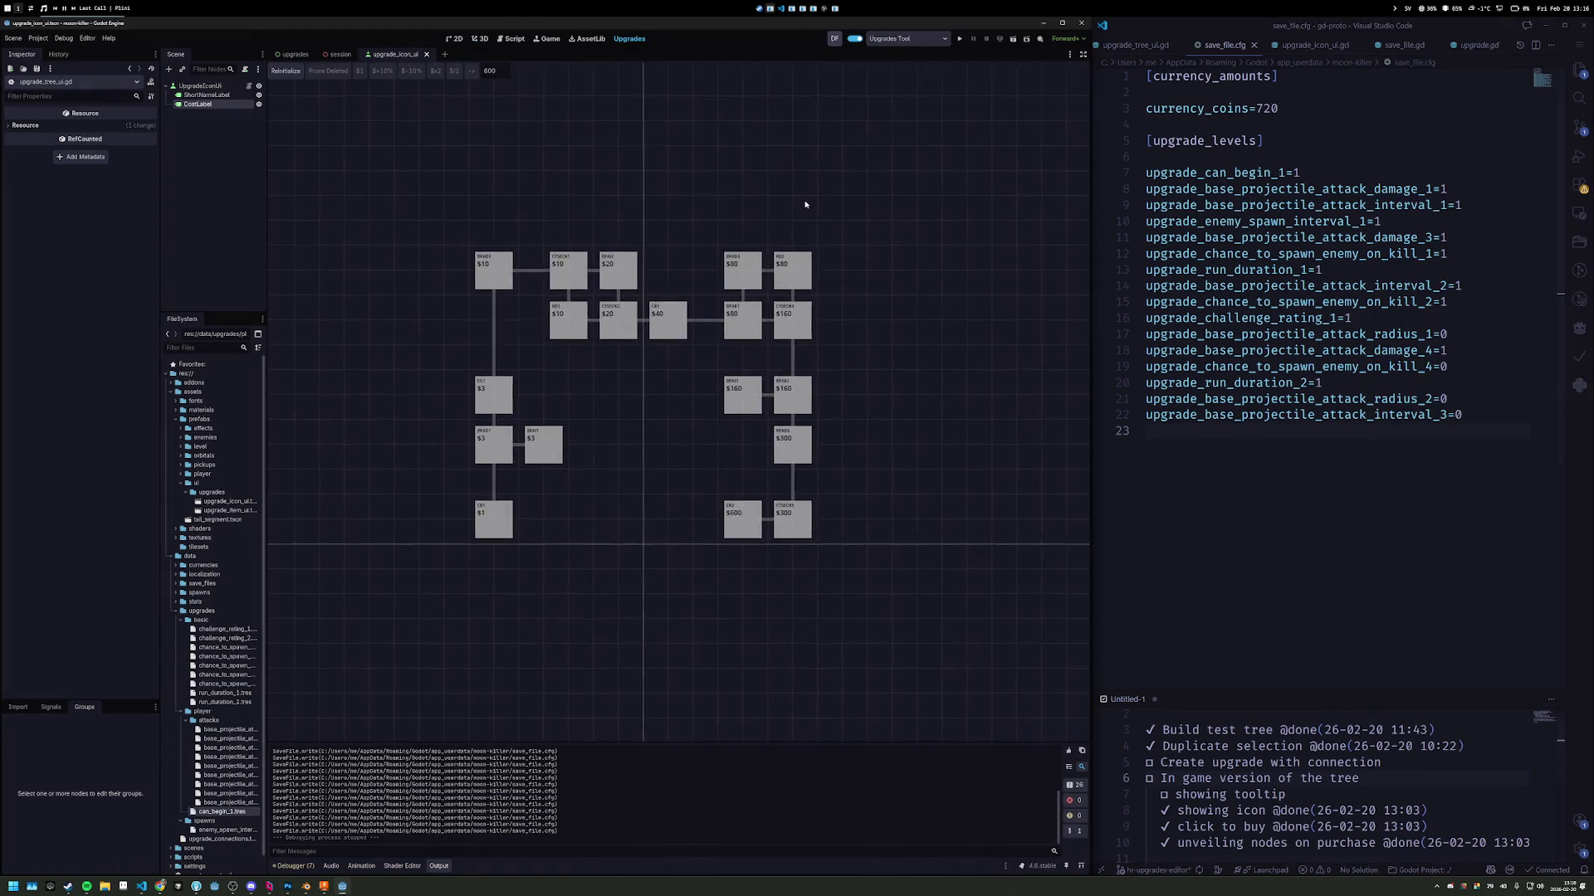
Pan around the upgrade tree to inspect its layout, then bring up the ISO8601 article in Chrome.
left_click_drag(738, 171, 666, 80)
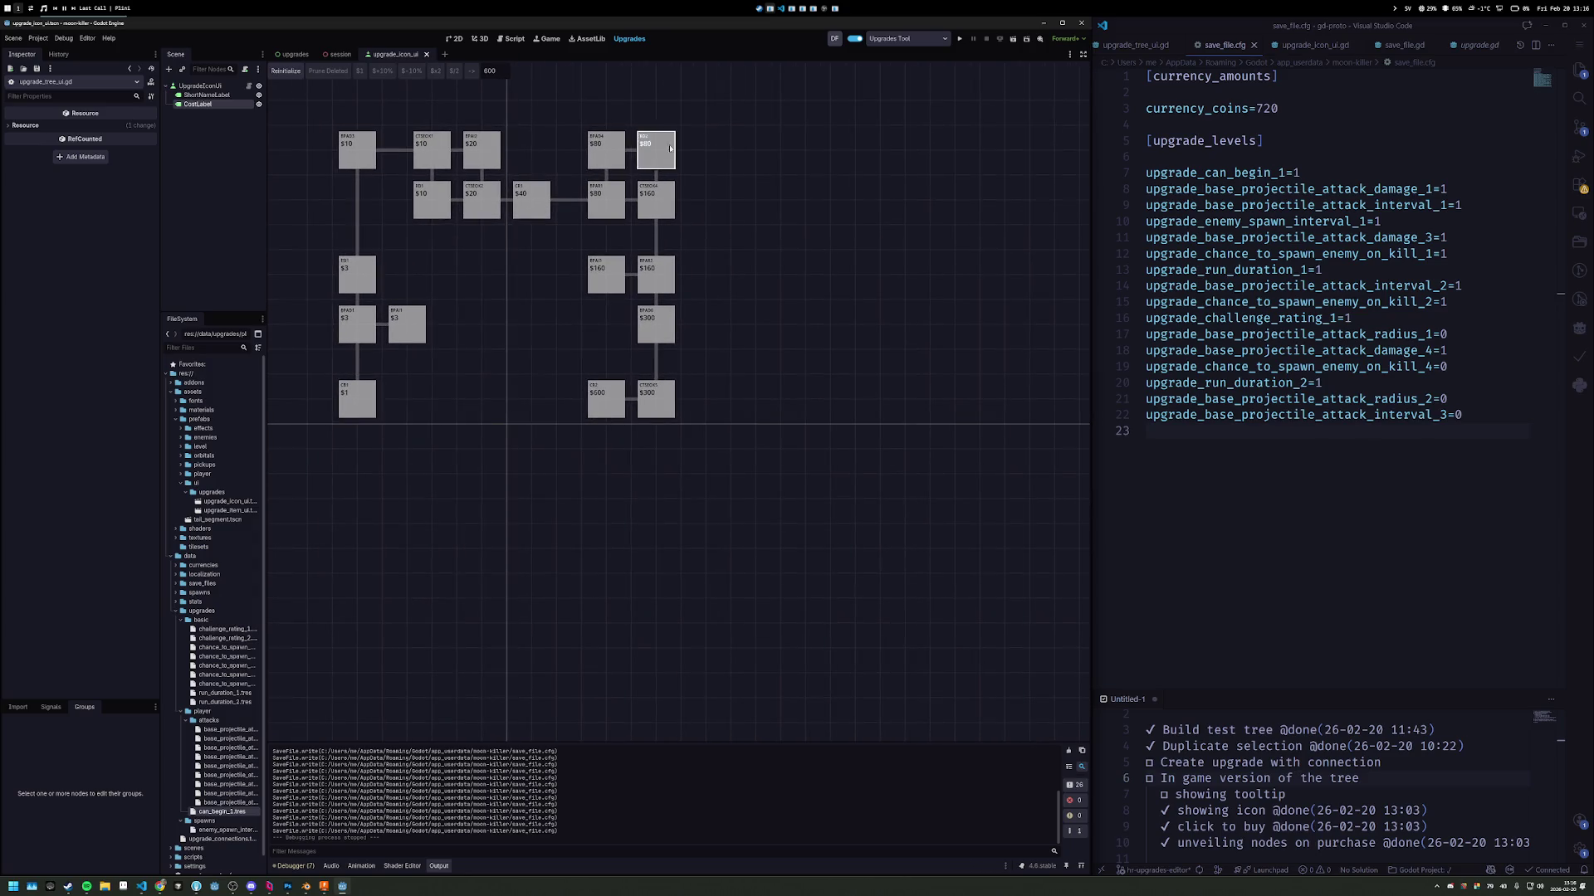
mouse_move(597, 200)
left_mouse_down()
mouse_move(569, 295)
mouse_move(676, 360)
mouse_move(678, 329)
left_mouse_up()
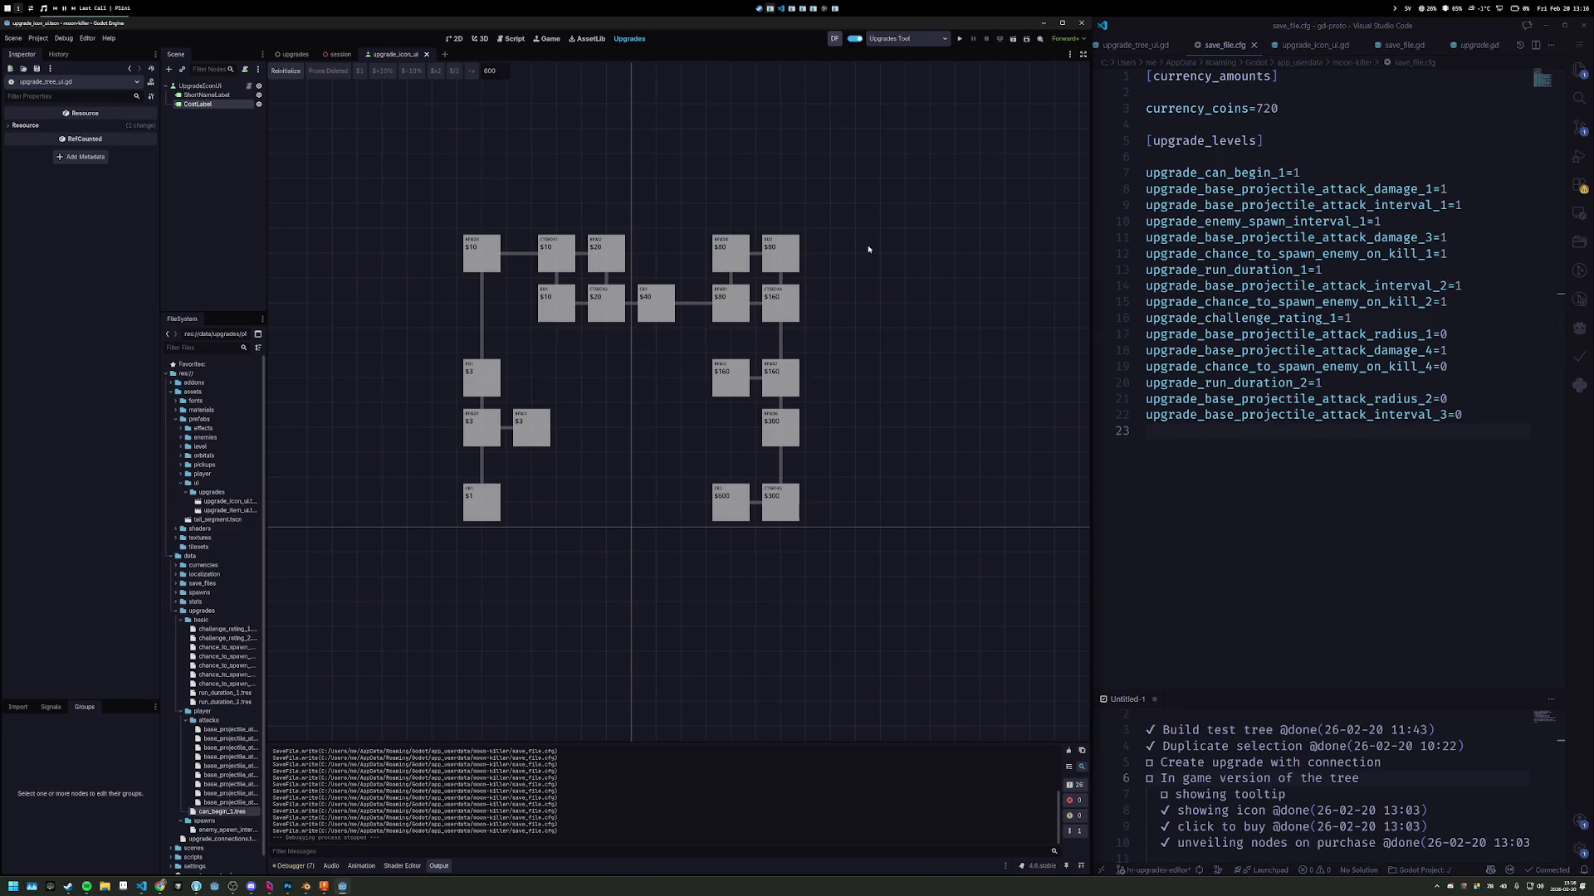
left_click_drag(869, 249, 853, 234)
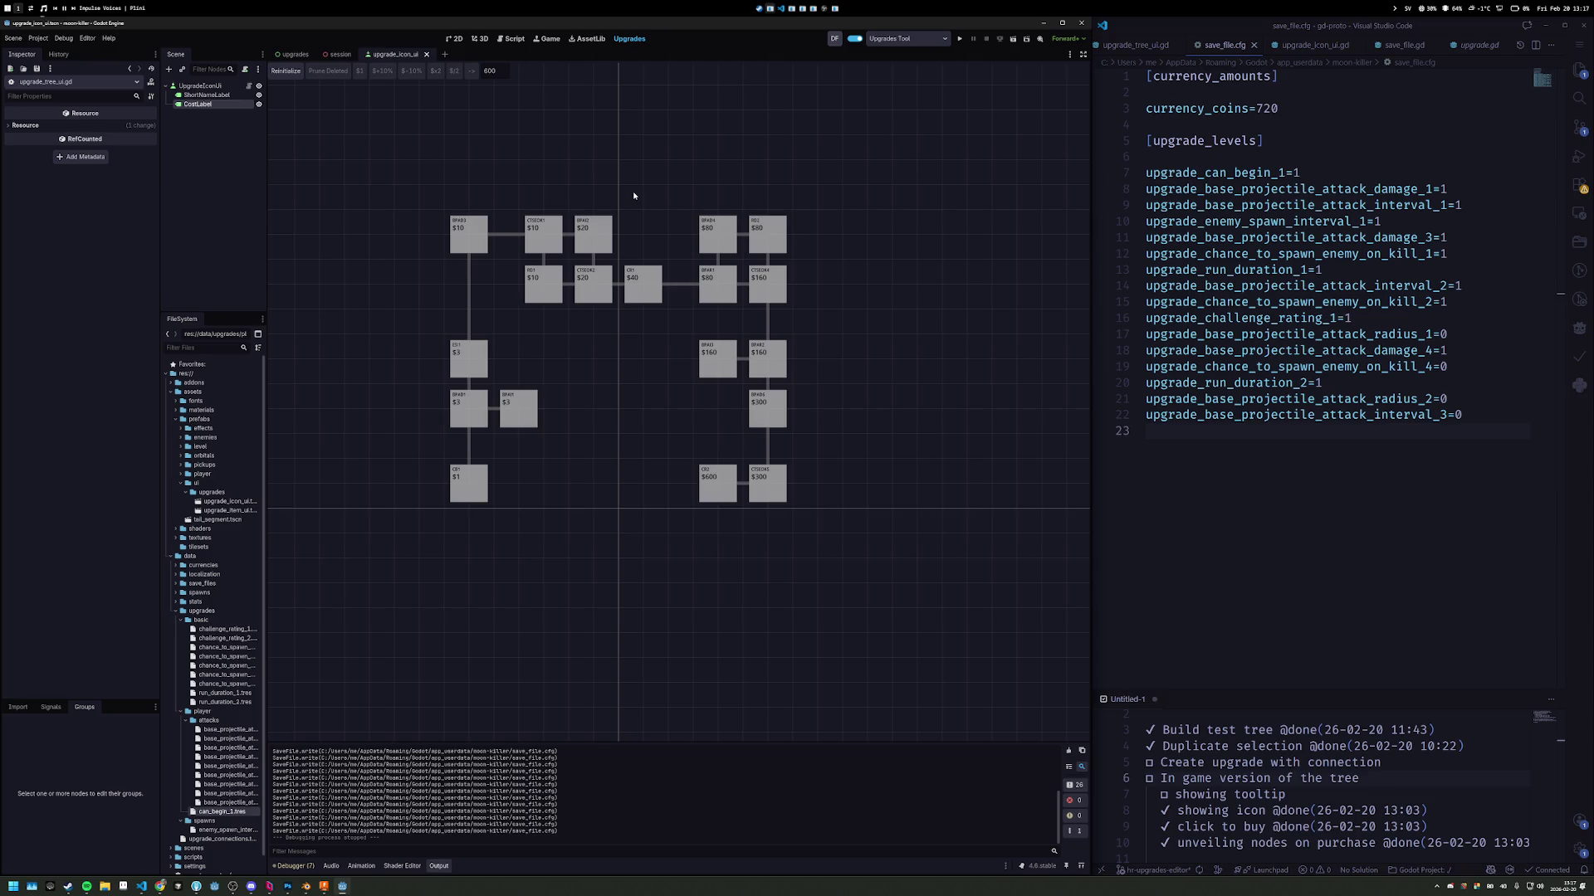
mouse_move(634, 196)
left_mouse_down()
mouse_move(545, 146)
mouse_move(633, 188)
left_mouse_up()
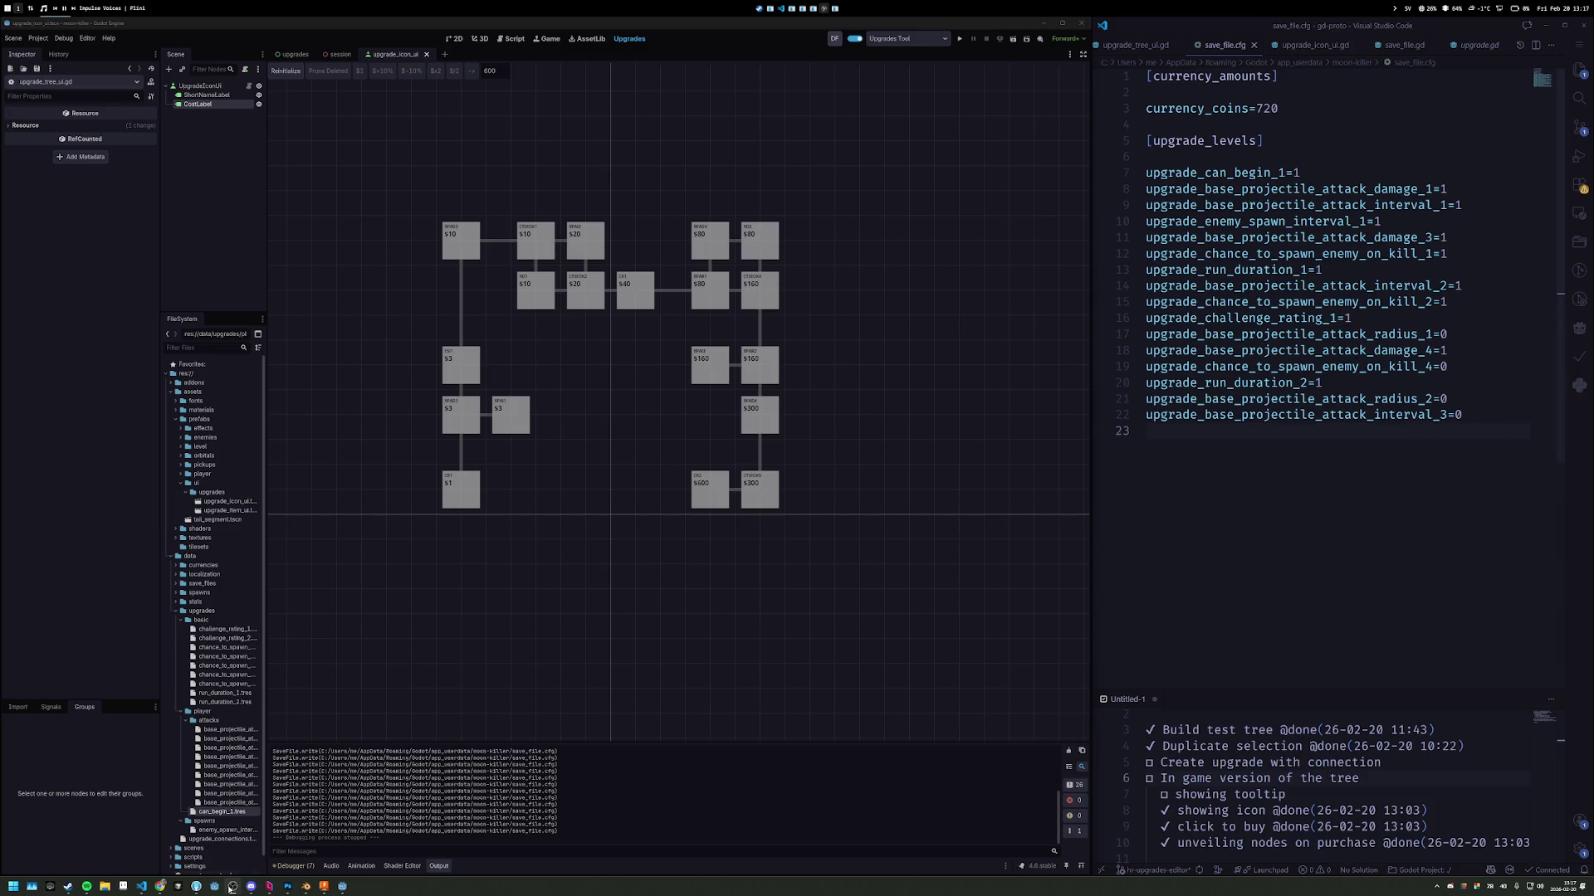
mouse_move(159, 886)
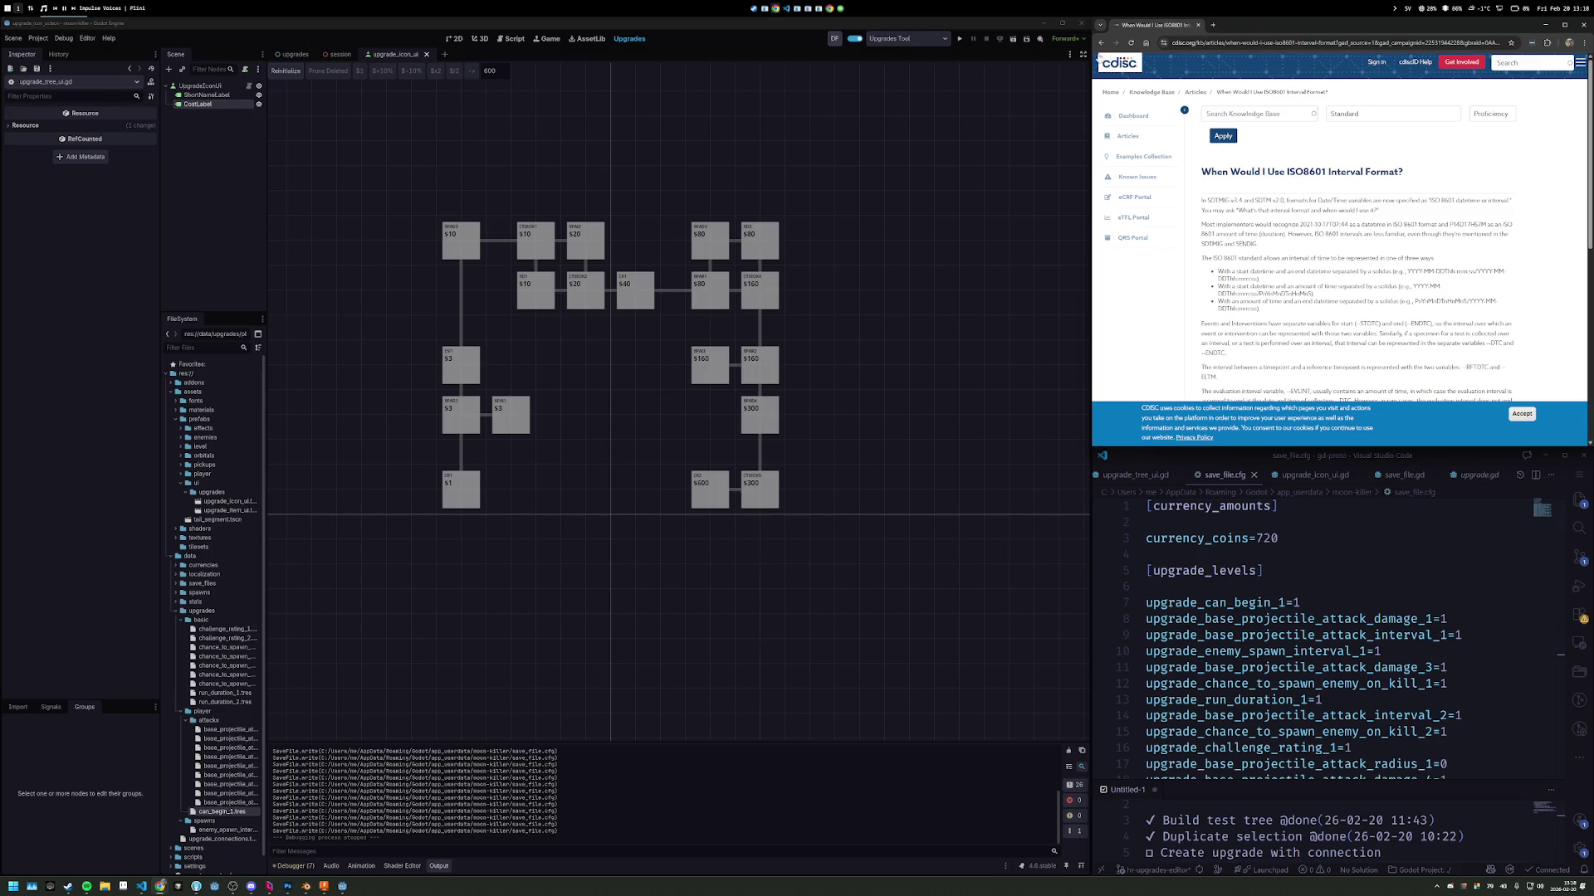
Float the Chrome window mid-screen and search Google for the title term ISO8601.
mouse_move(1162, 25)
left_mouse_down()
mouse_move(1039, 20)
mouse_move(883, 265)
left_mouse_up()
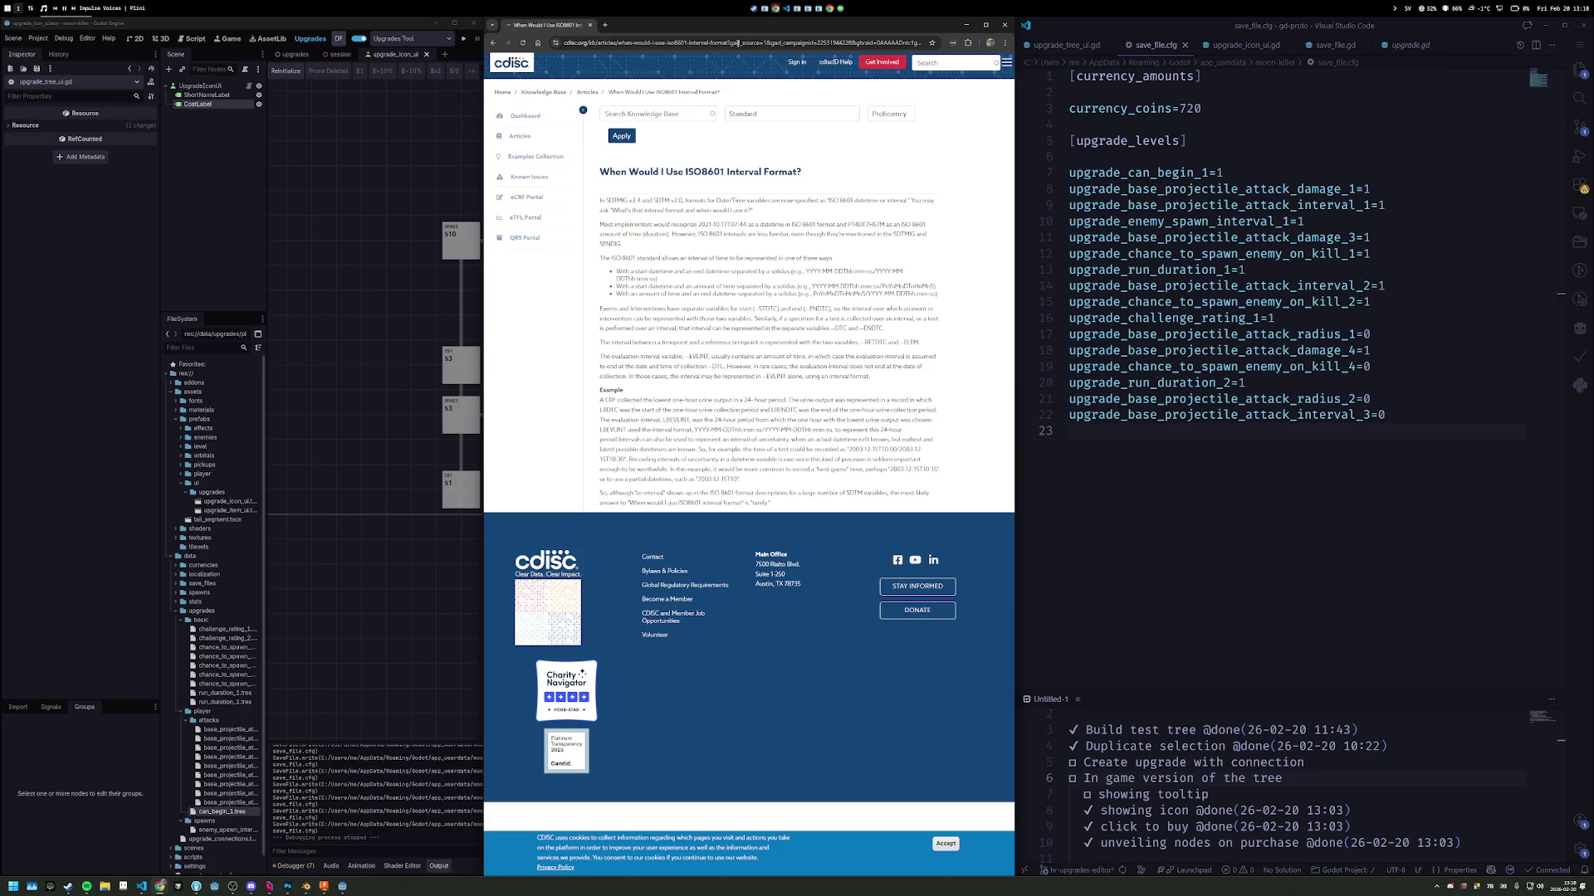
double_click(705, 171)
key("ctrl+c")
left_click(679, 43)
key("ctrl+v")
key("Return")
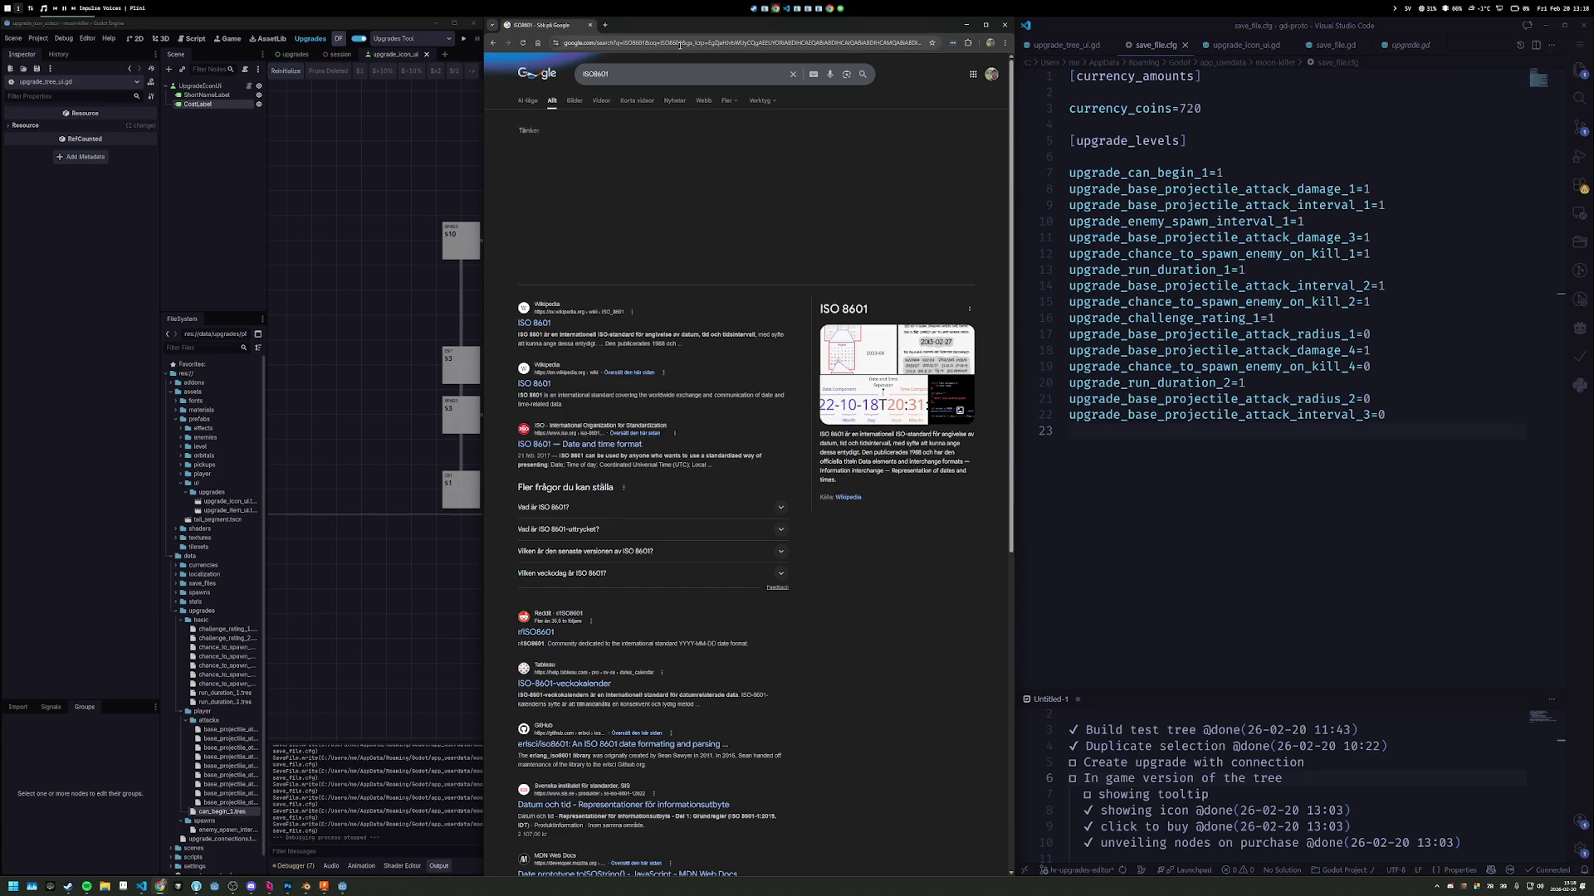
Open the Swedish Wikipedia ISO 8601 article and read through its introduction.
left_click(541, 322)
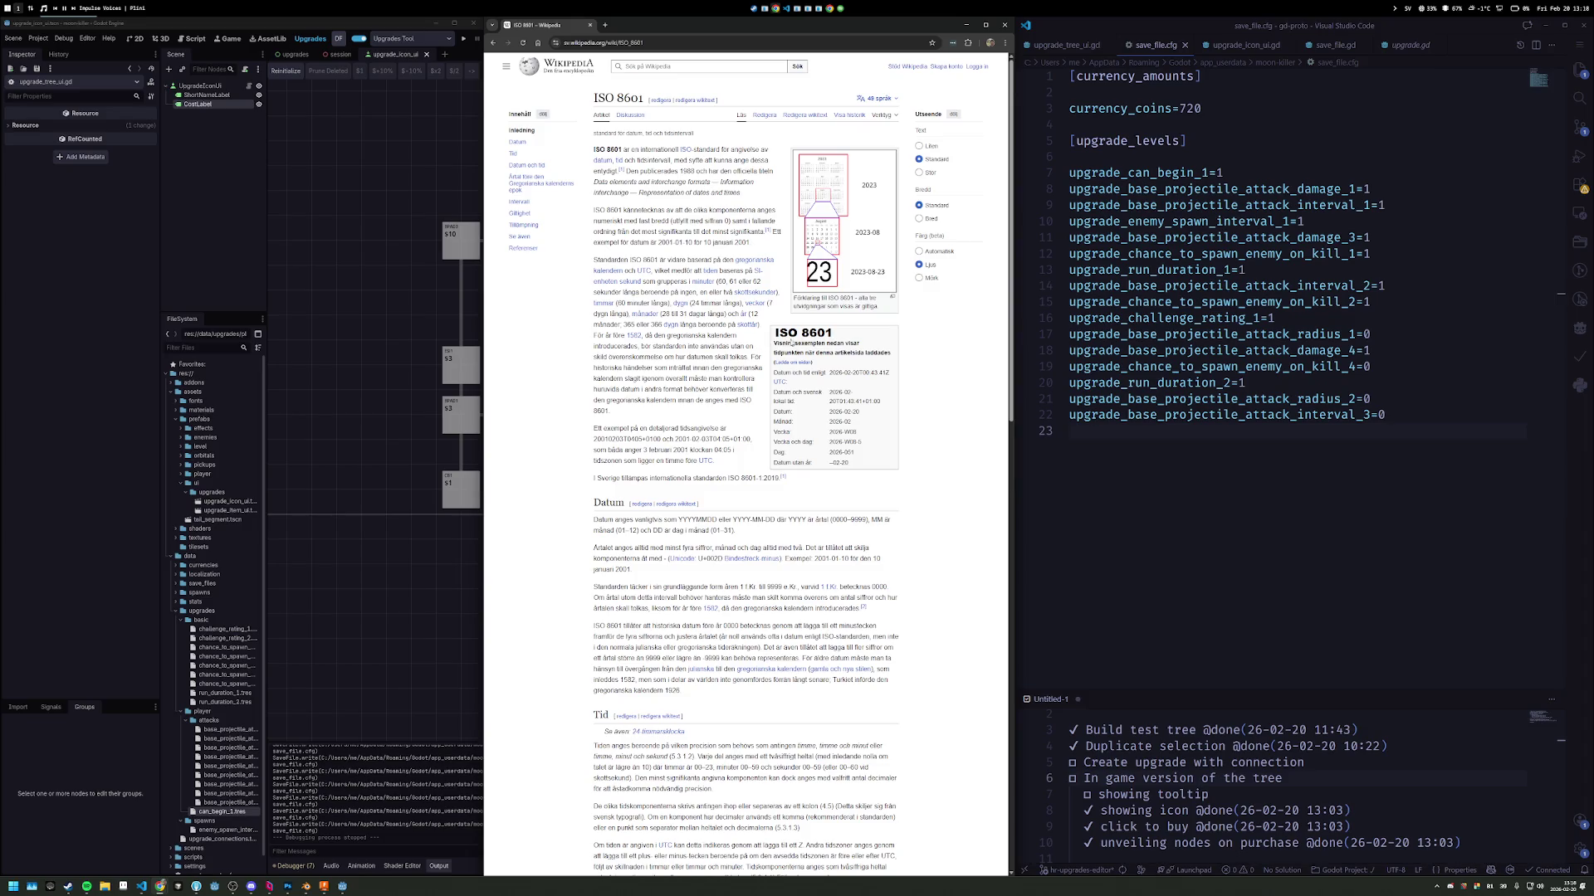
left_click_drag(725, 192, 727, 211)
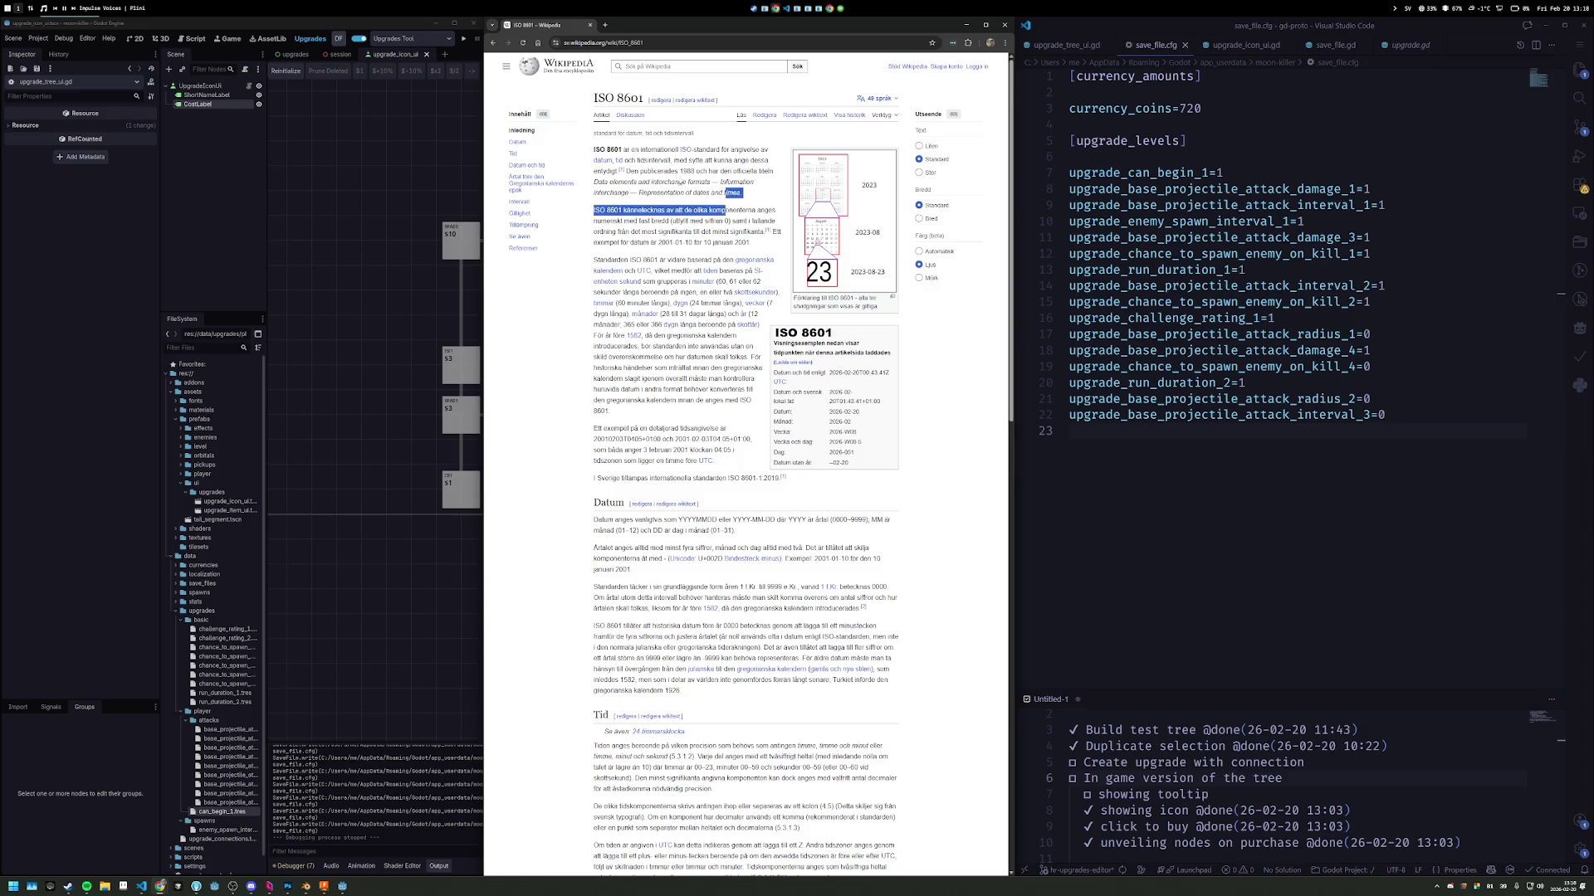
left_click(668, 181)
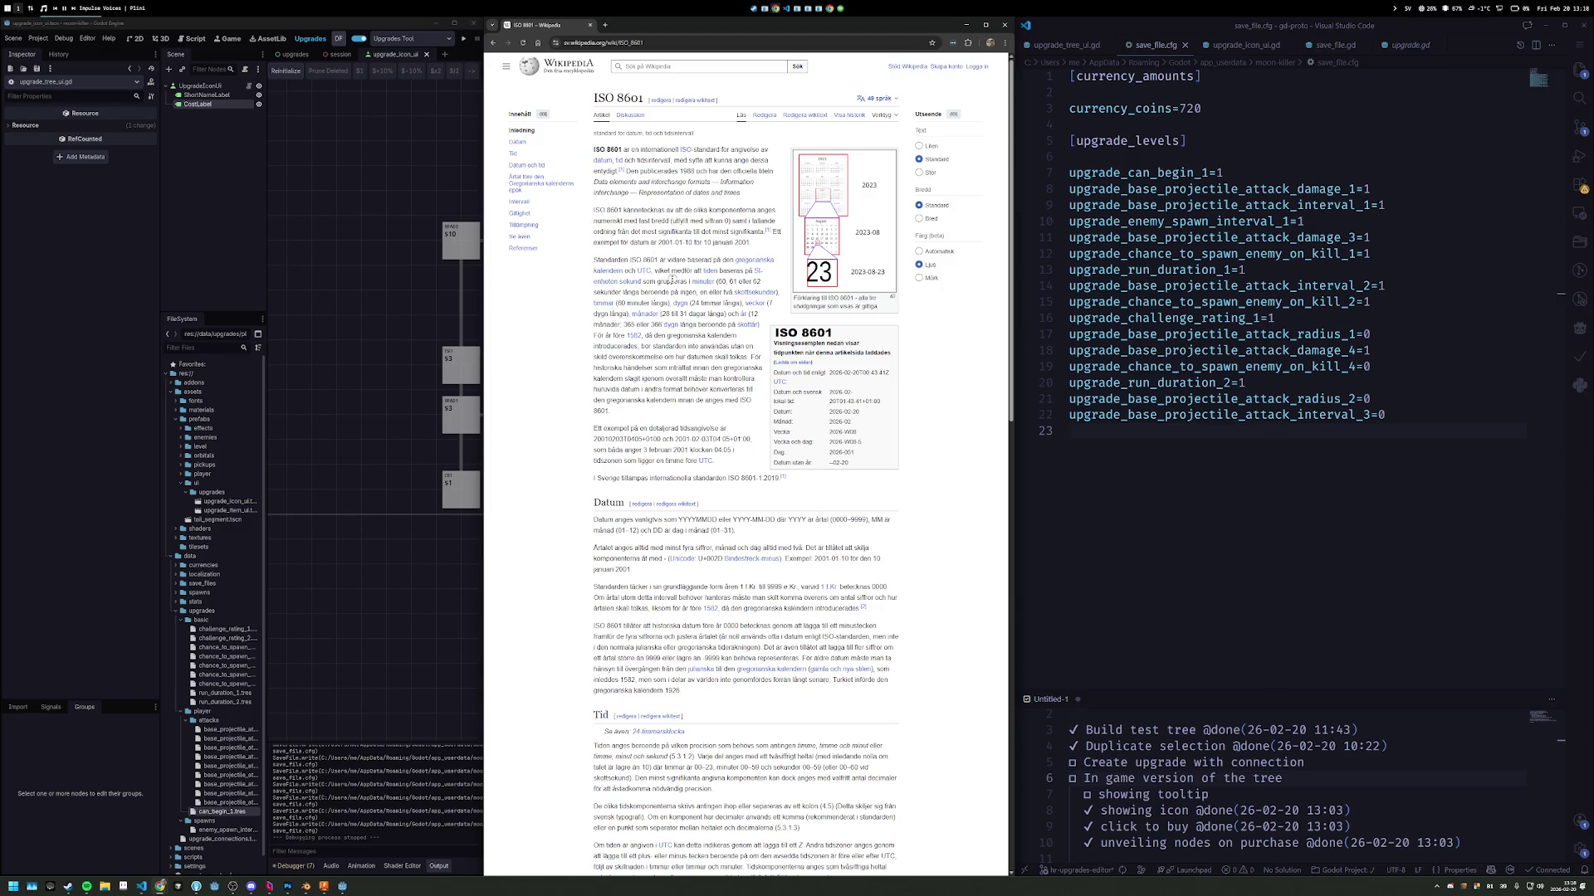
scroll(674, 266, "down", 2)
scroll(672, 286, "down", 3)
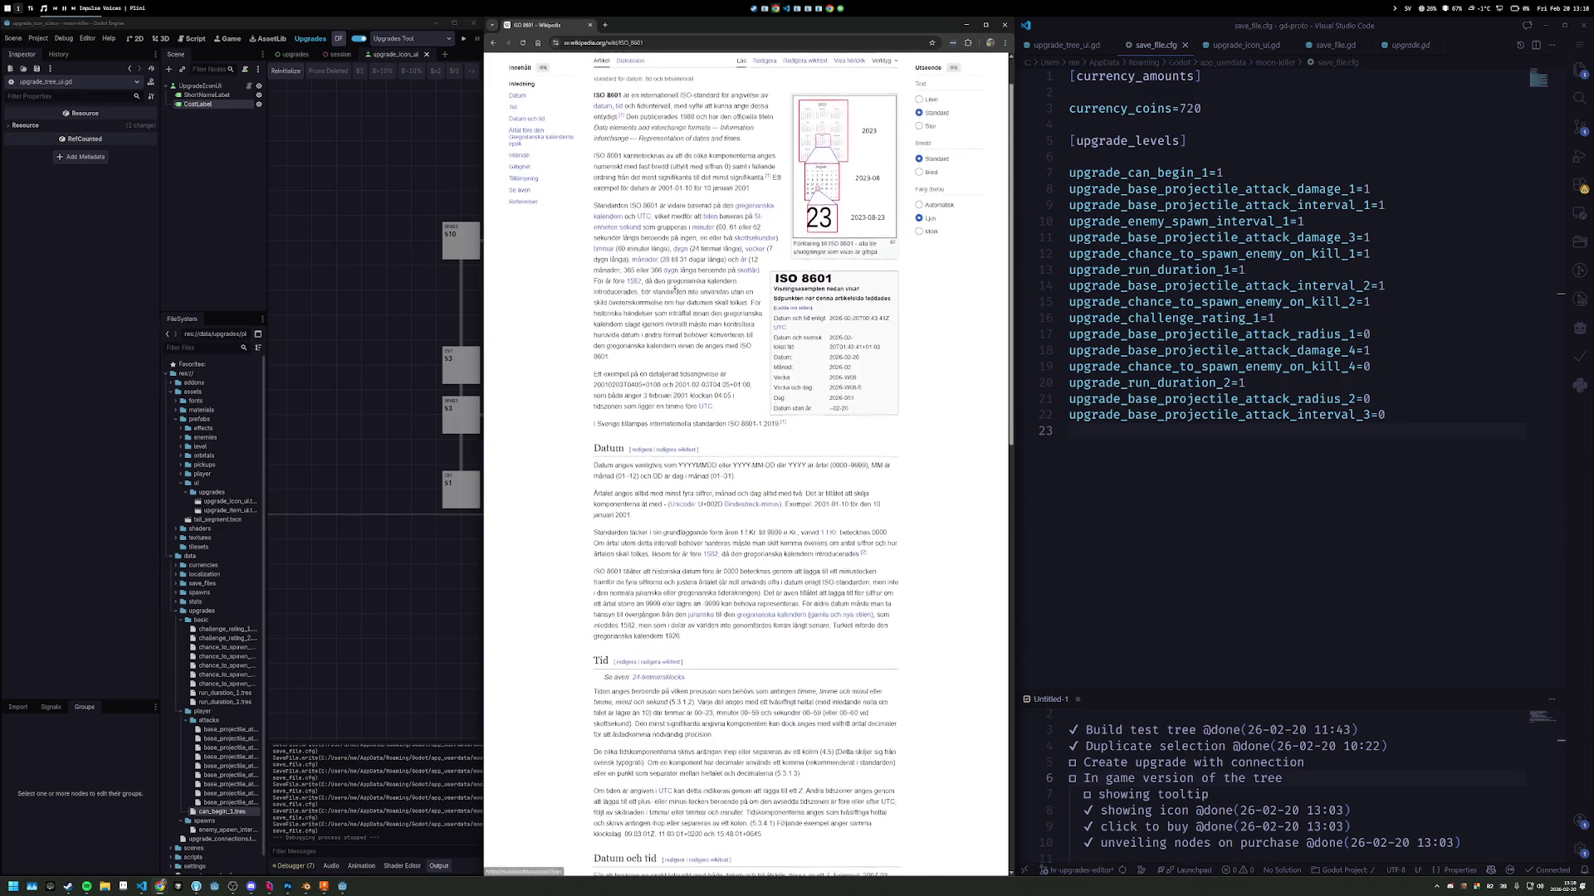
scroll(674, 287, "down", 5)
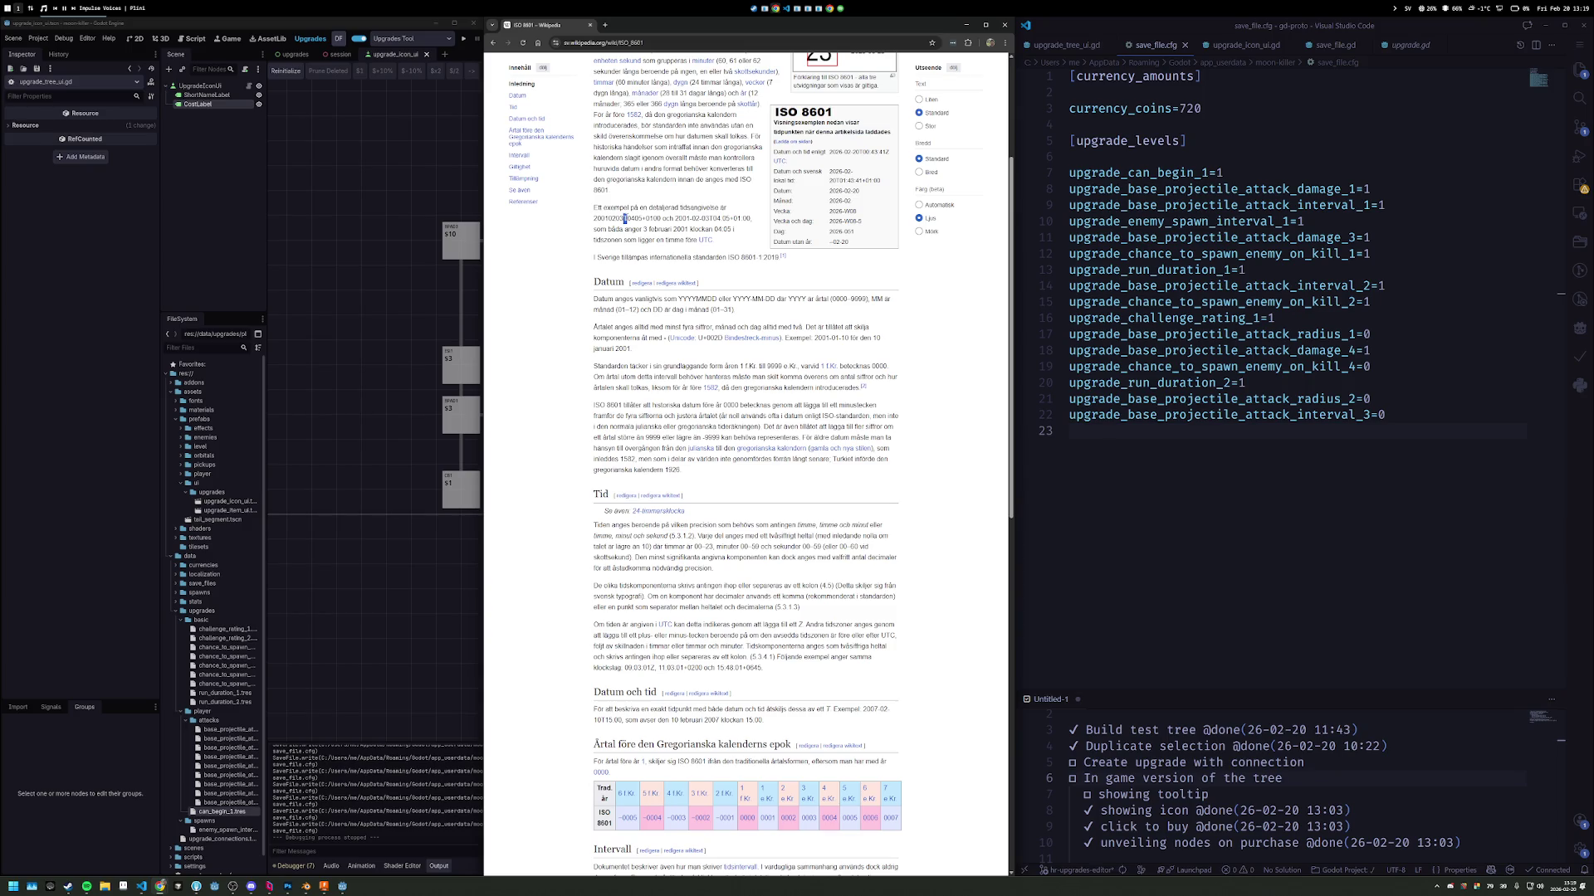
Highlight examples like 20010203T0405, YYYY-MM-DD and 09:03:01Z, then close the browser.
left_click_drag(593, 218, 644, 219)
double_click(689, 299)
double_click(757, 299)
left_click(657, 326)
mouse_move(650, 353)
left_mouse_down()
mouse_move(597, 55)
mouse_move(644, 352)
mouse_move(588, 335)
mouse_move(653, 351)
left_mouse_up()
left_click_drag(650, 669, 655, 671)
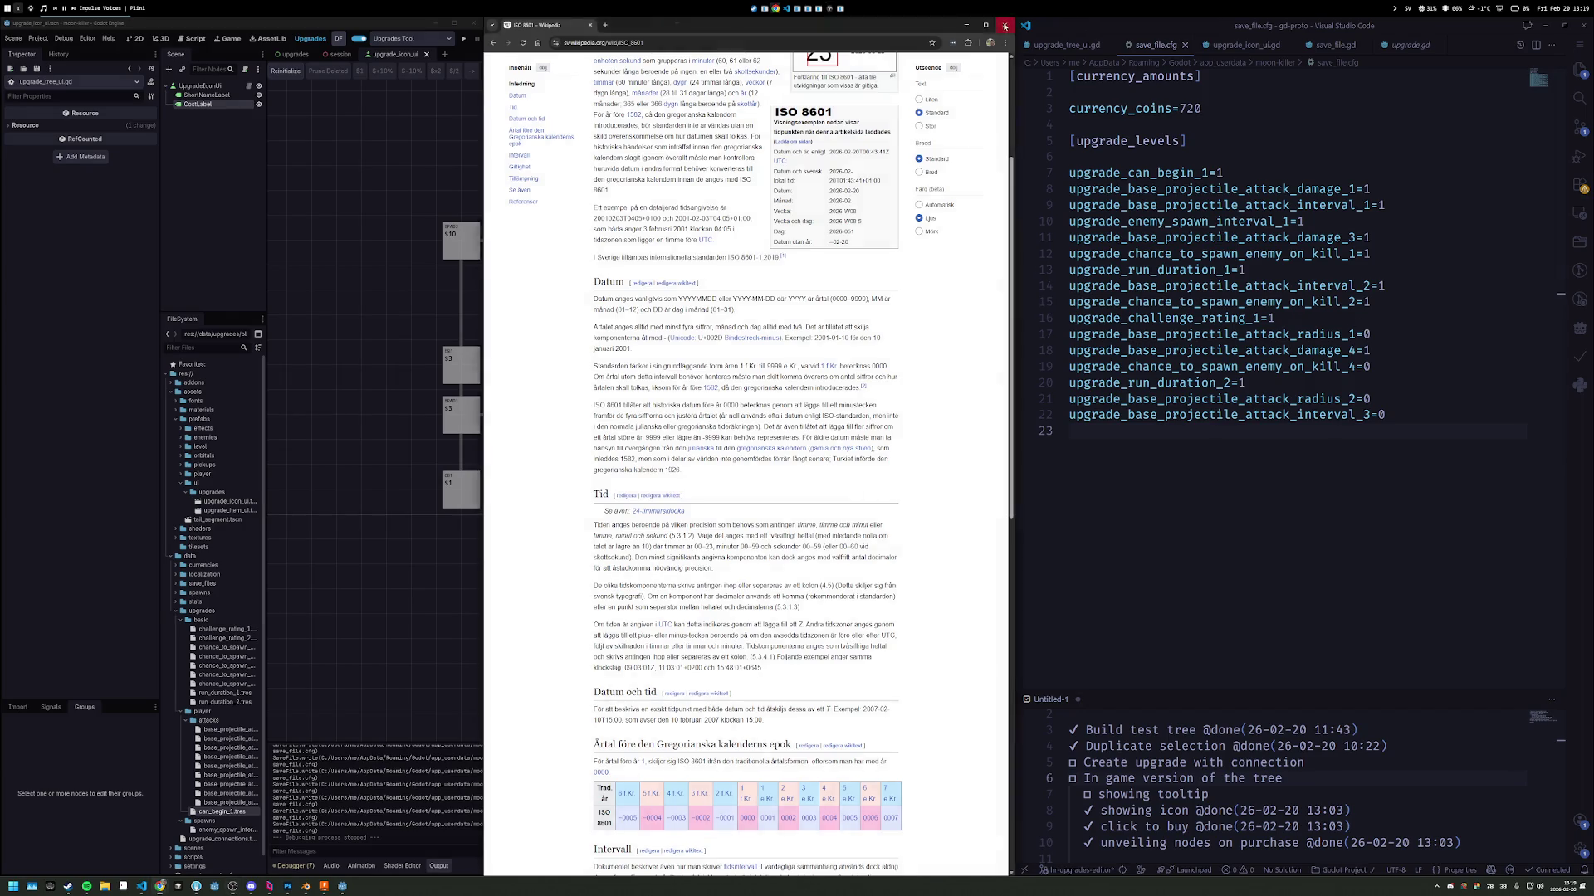
left_click(1005, 25)
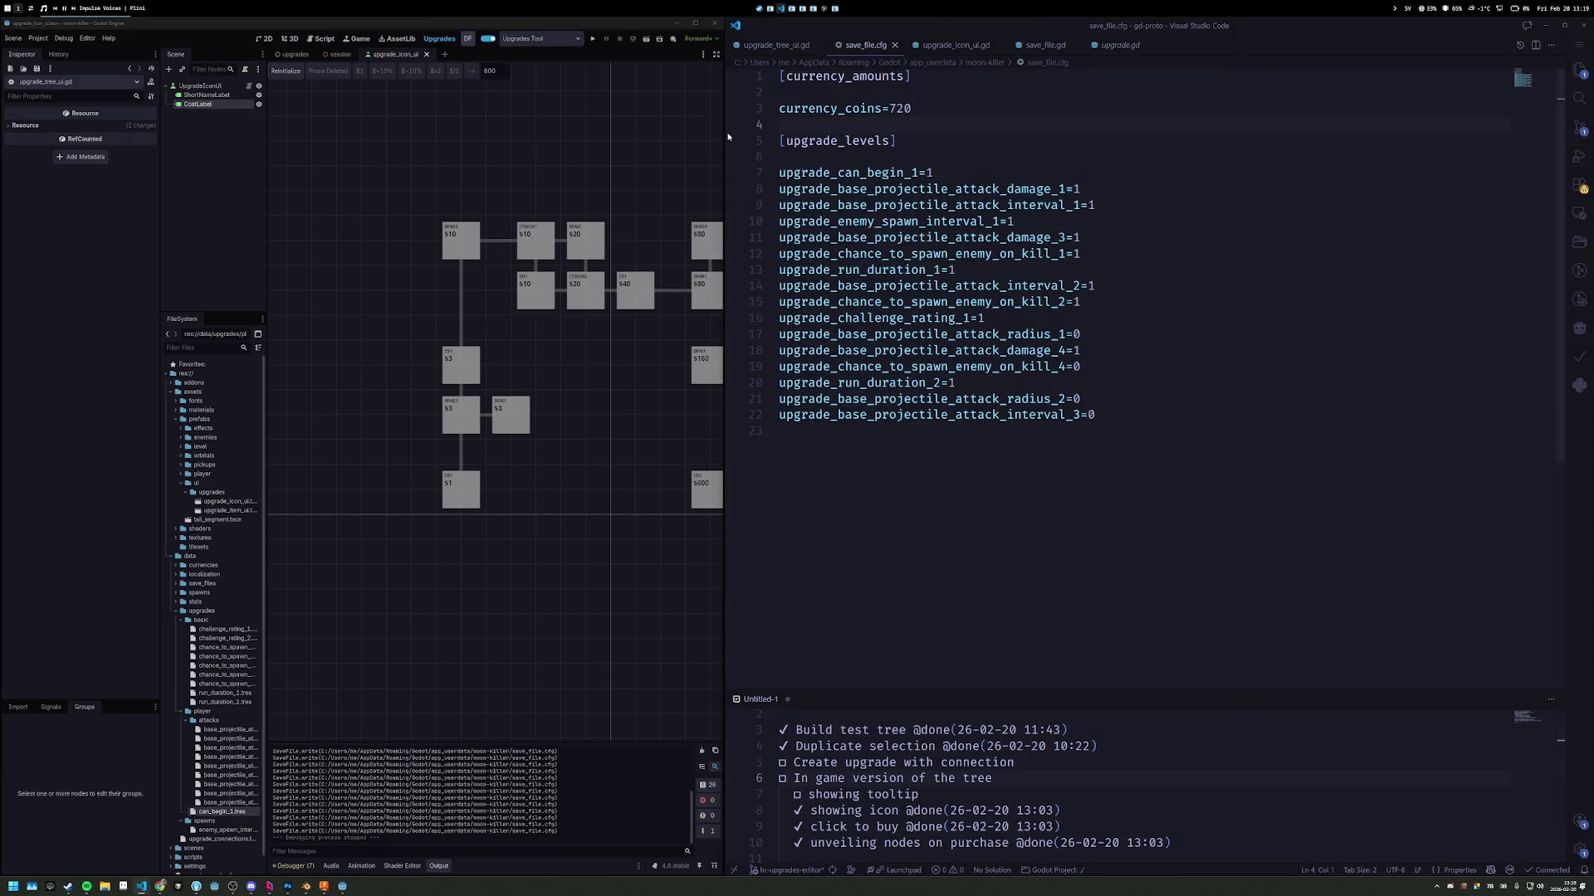
Drag the Godot/VS Code split border right to widen the upgrade-tree viewport.
left_click_drag(728, 135, 943, 138)
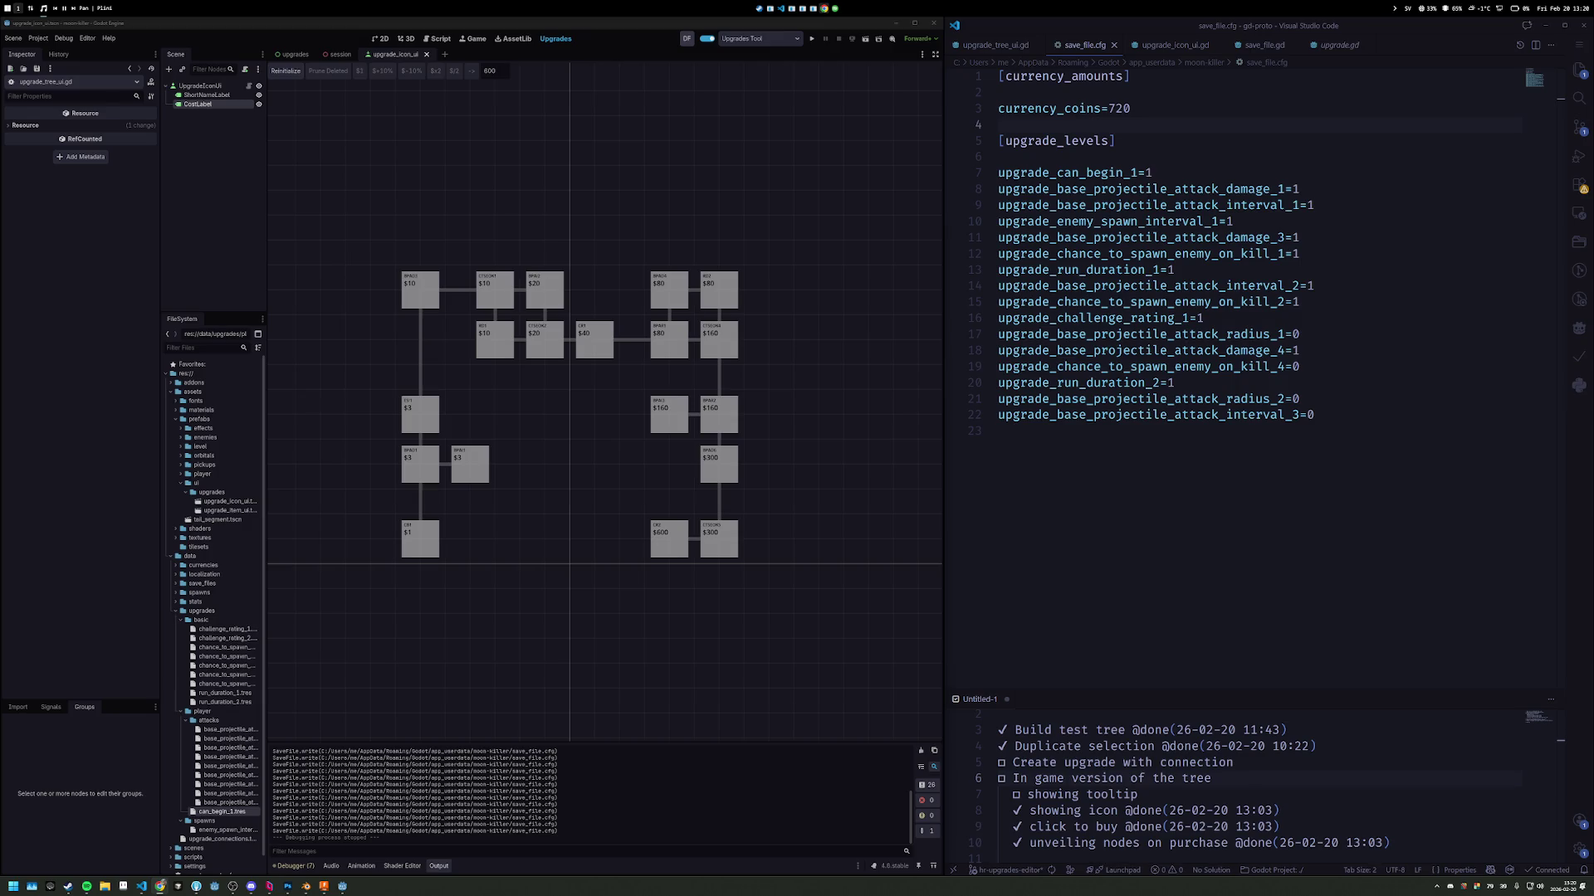
Show Twitch's Spel- och programvaruutveckling category in a full-height left column and scroll its live channels.
key("super+2")
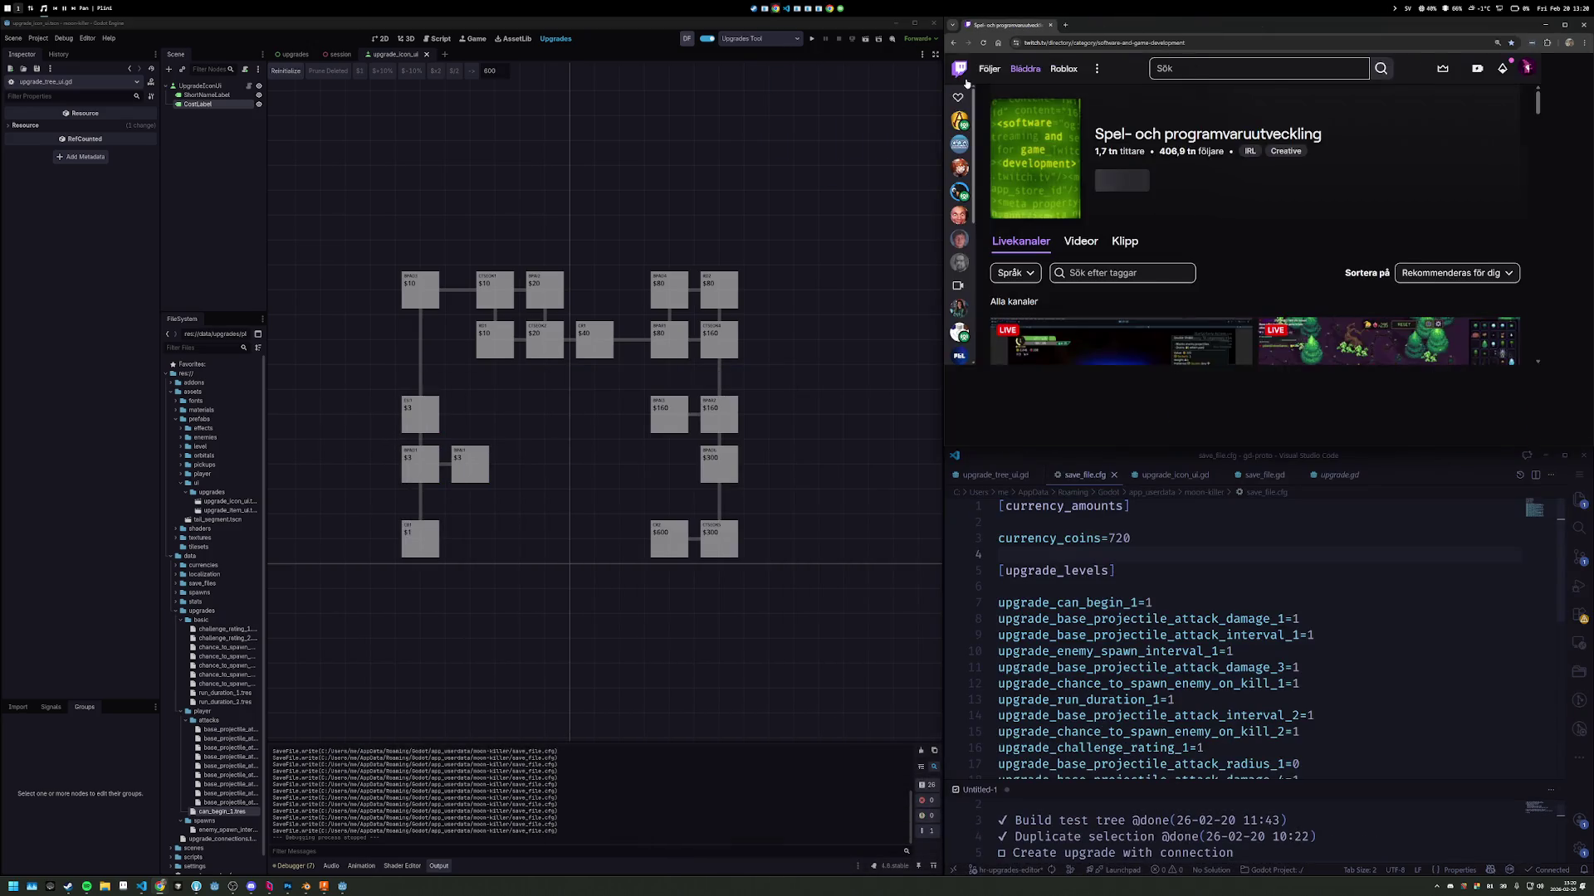
left_click_drag(1132, 24, 745, 136)
left_click(917, 502)
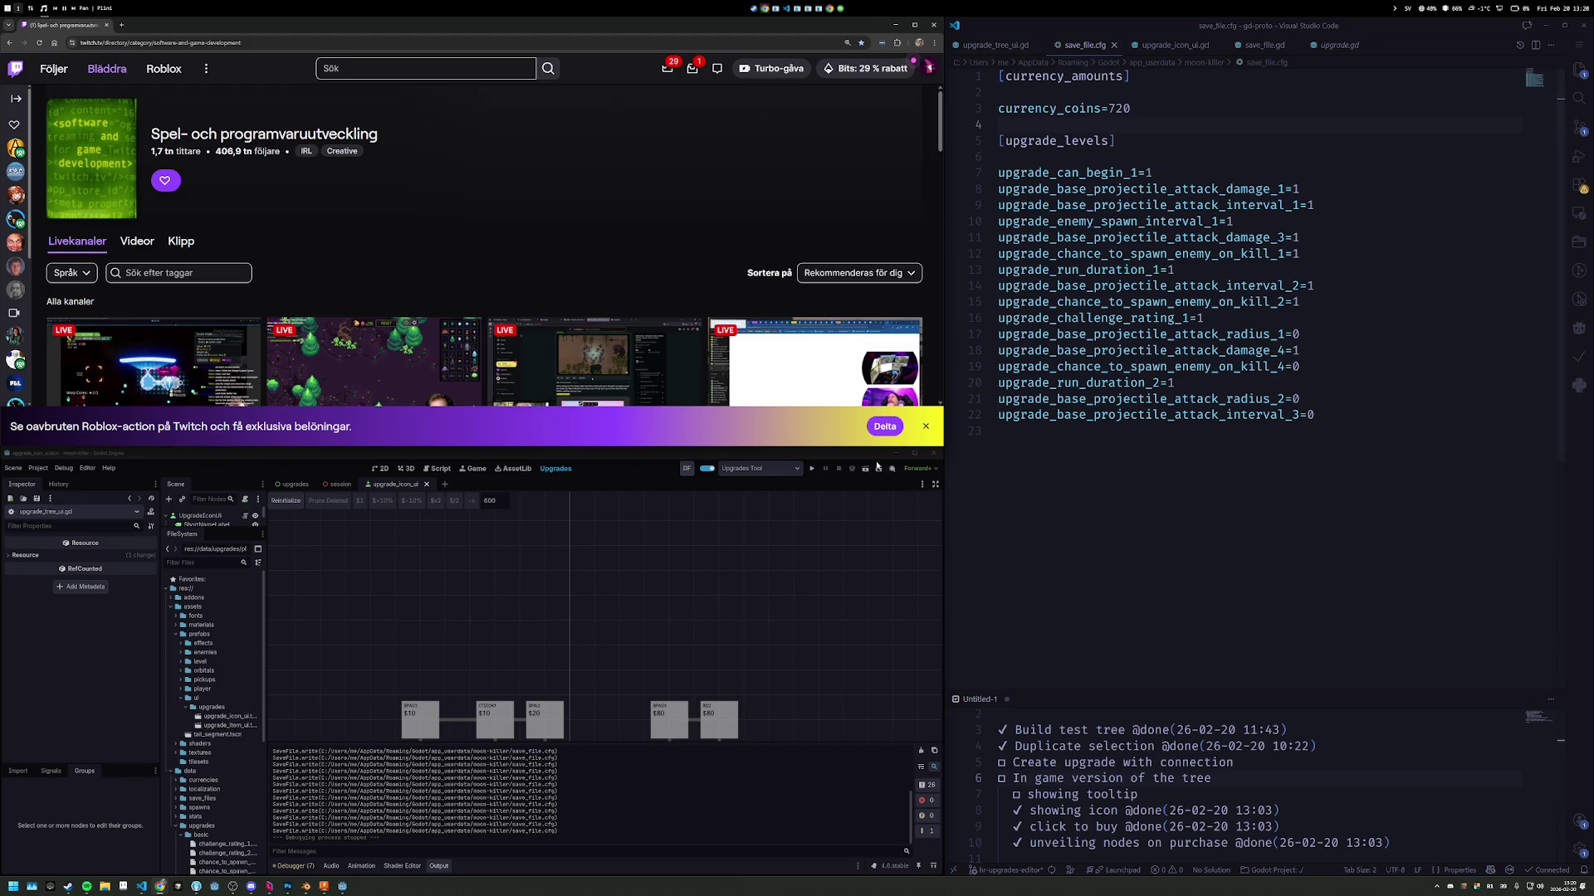
key("alt+shift+Right")
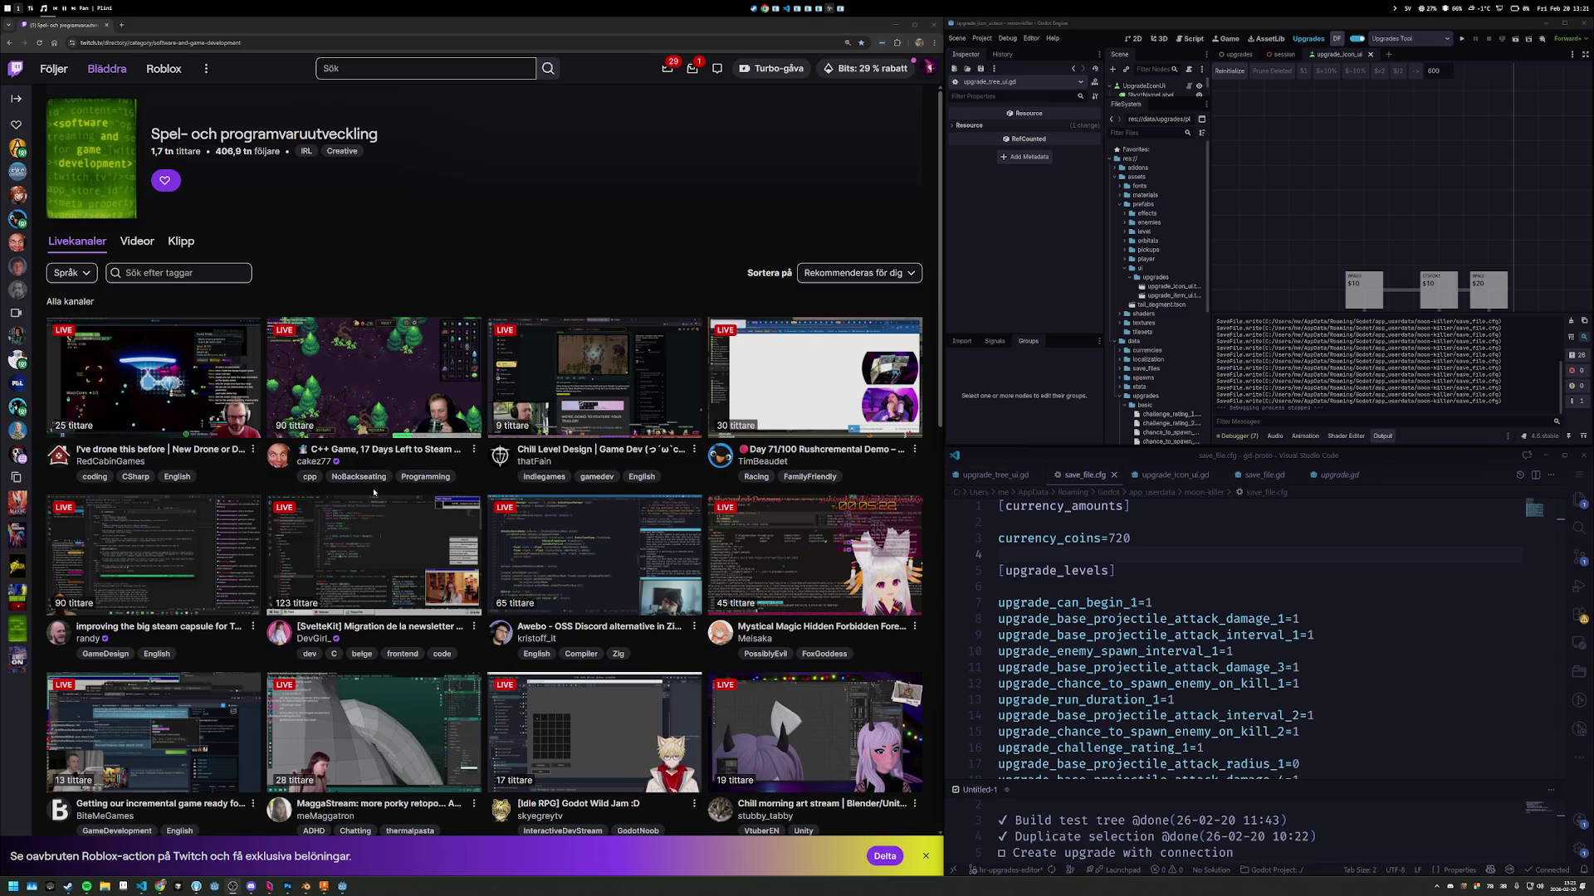
scroll(365, 486, "down", 1)
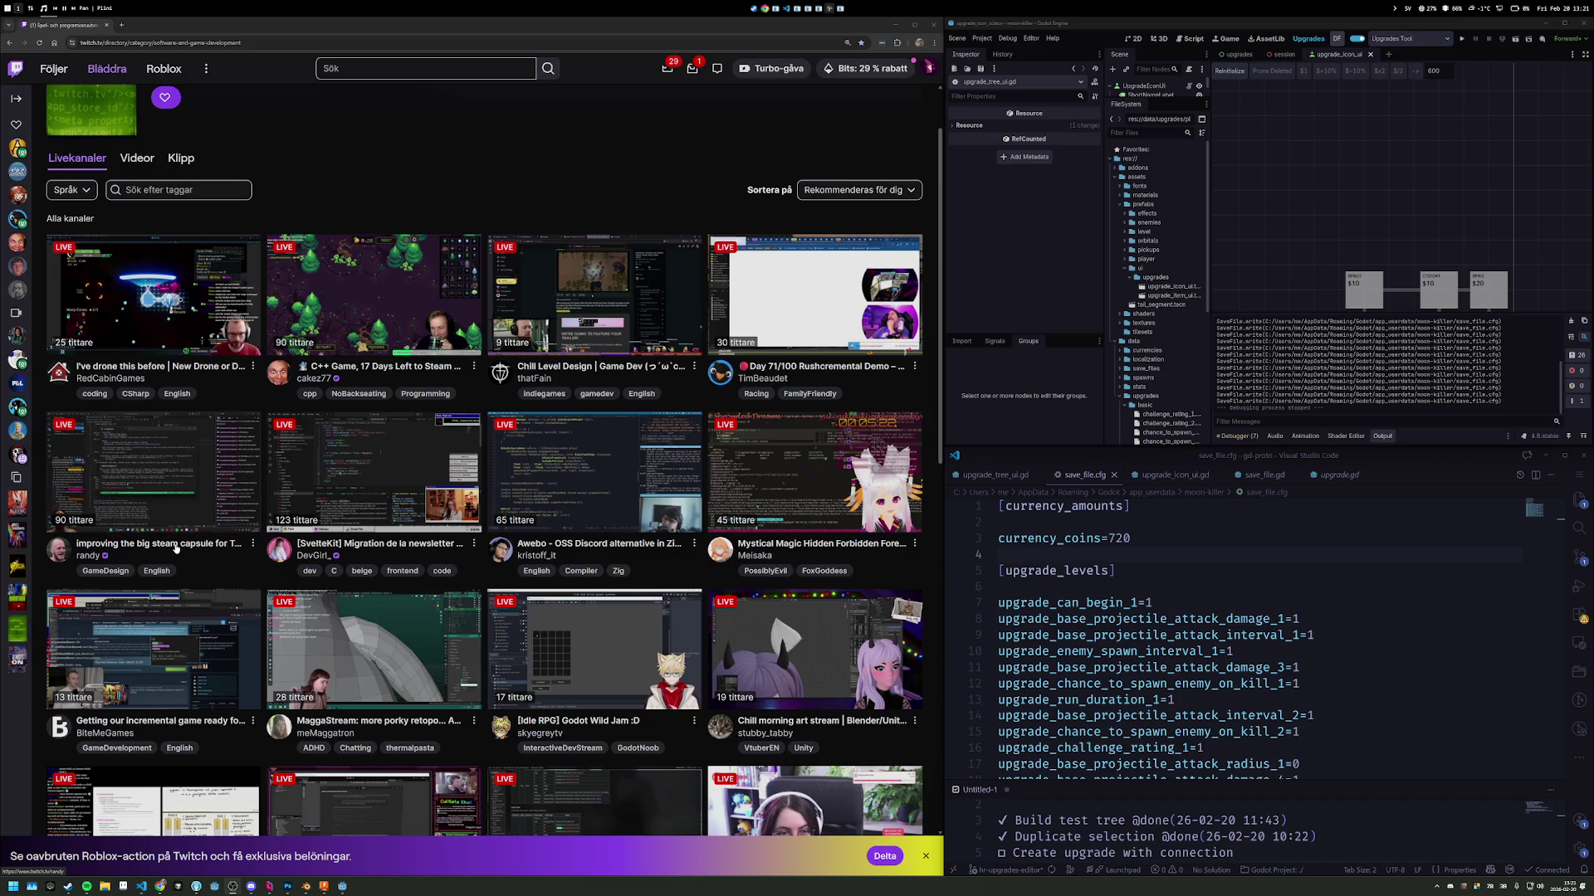
scroll(198, 545, "down", 2)
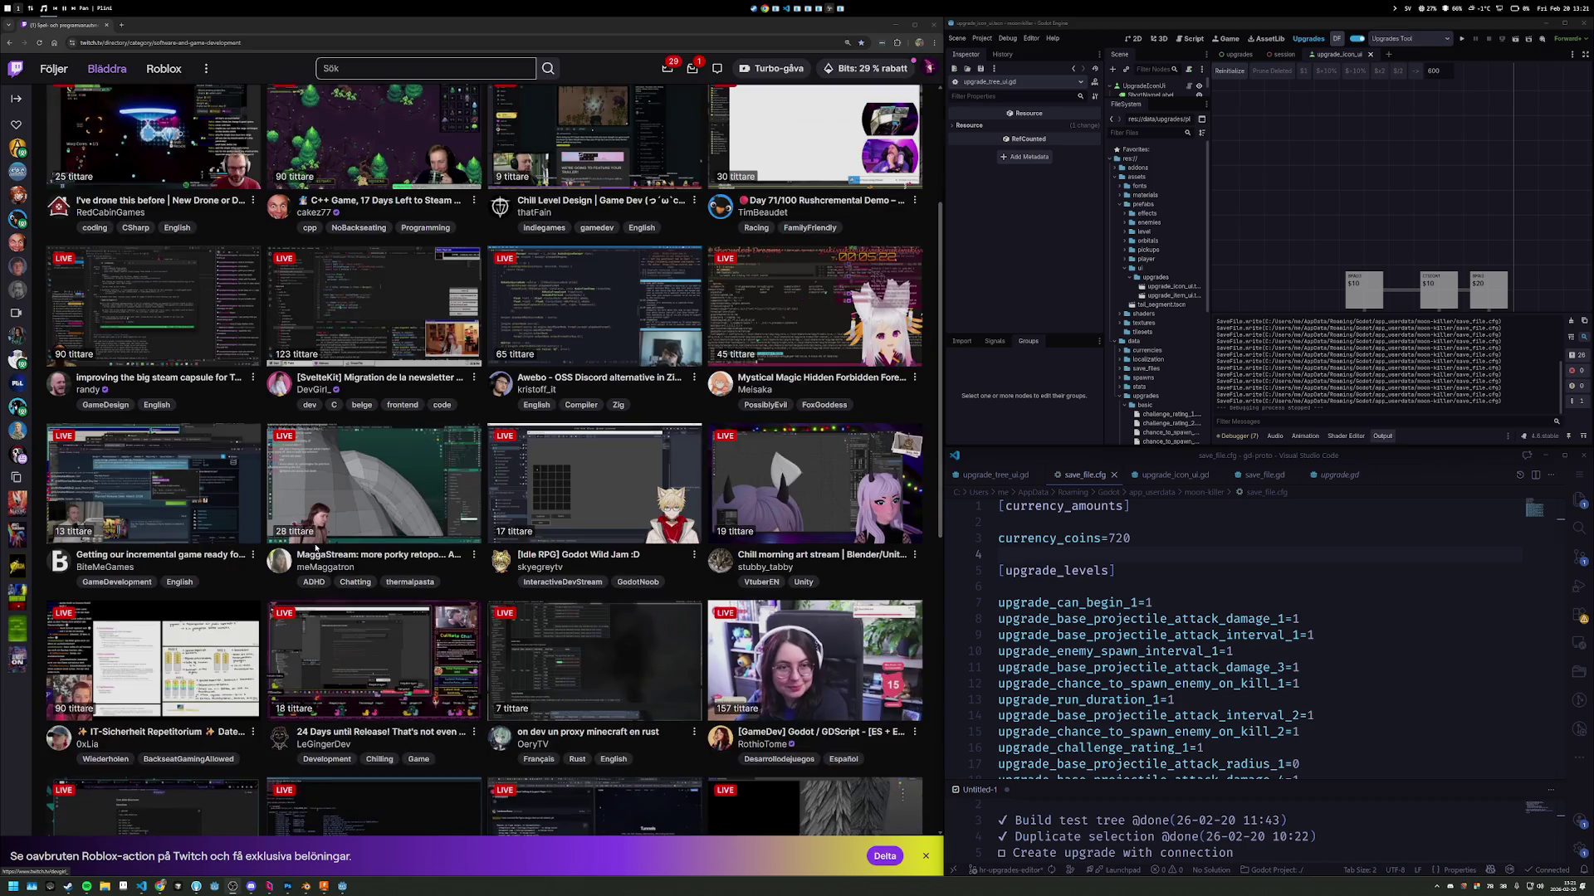